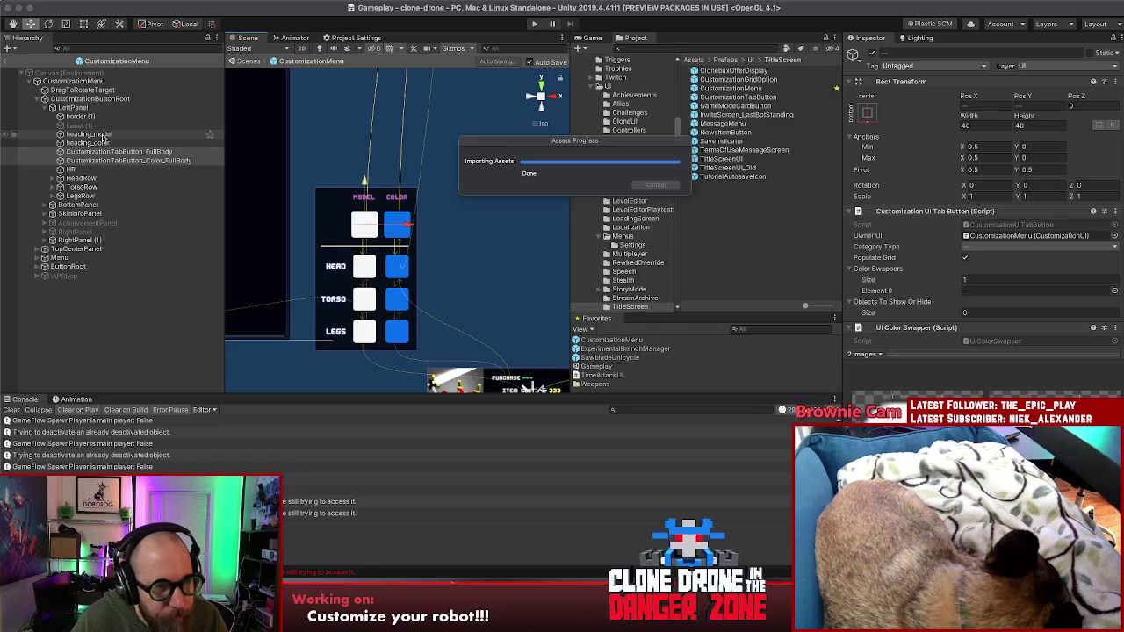
- Move heading_model and heading_color down so Pos Y drops from 217.1 to about 210.9
left_click(88, 133)
left_click(88, 144, "shift")
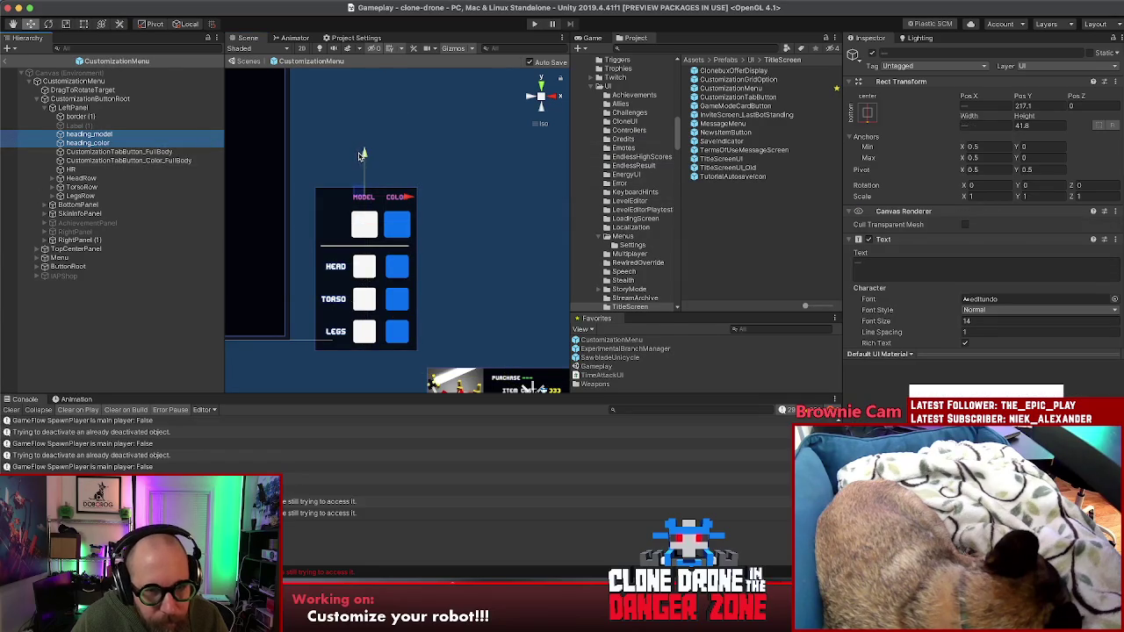
left_click_drag(364, 156, 364, 160)
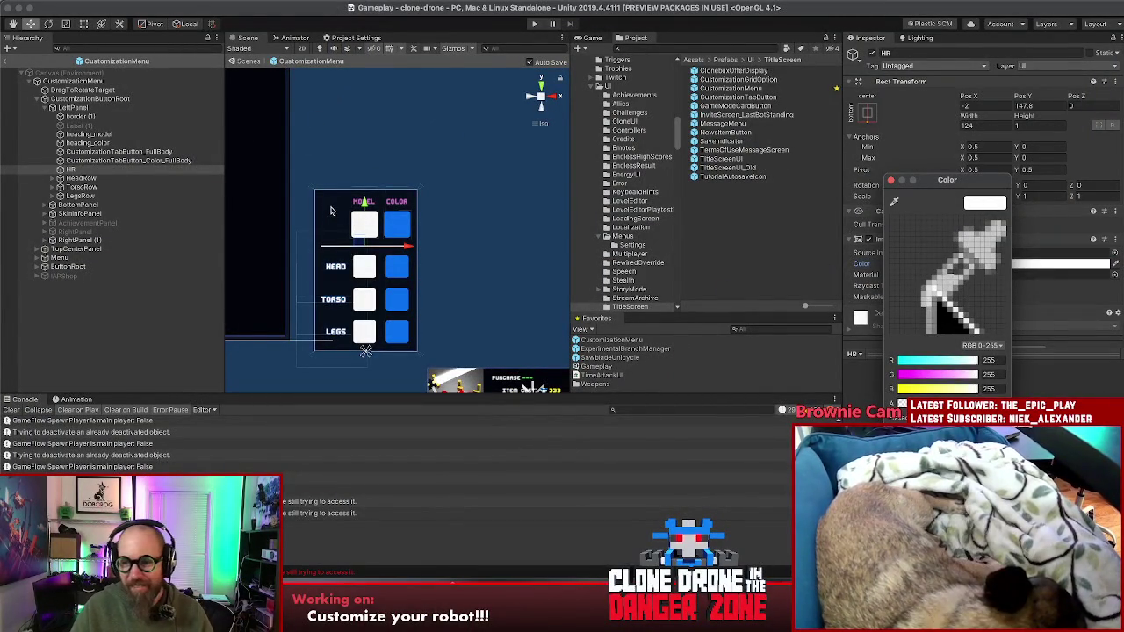
- Try sampling a white colour from the screen for the HR line's Image Color
left_click(331, 211)
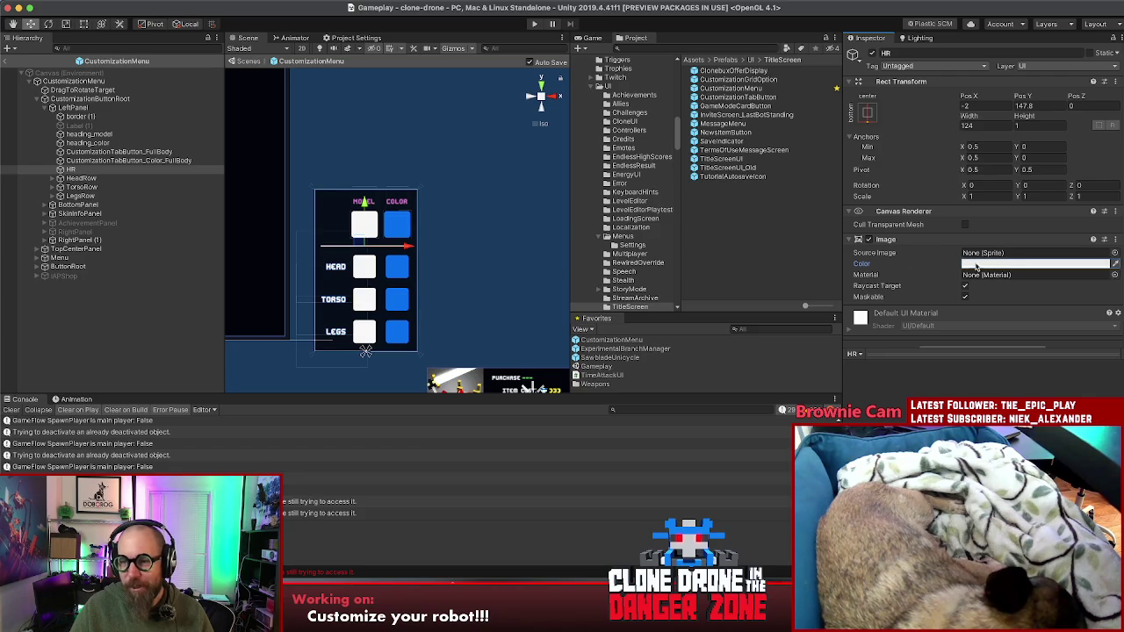
left_click(976, 266)
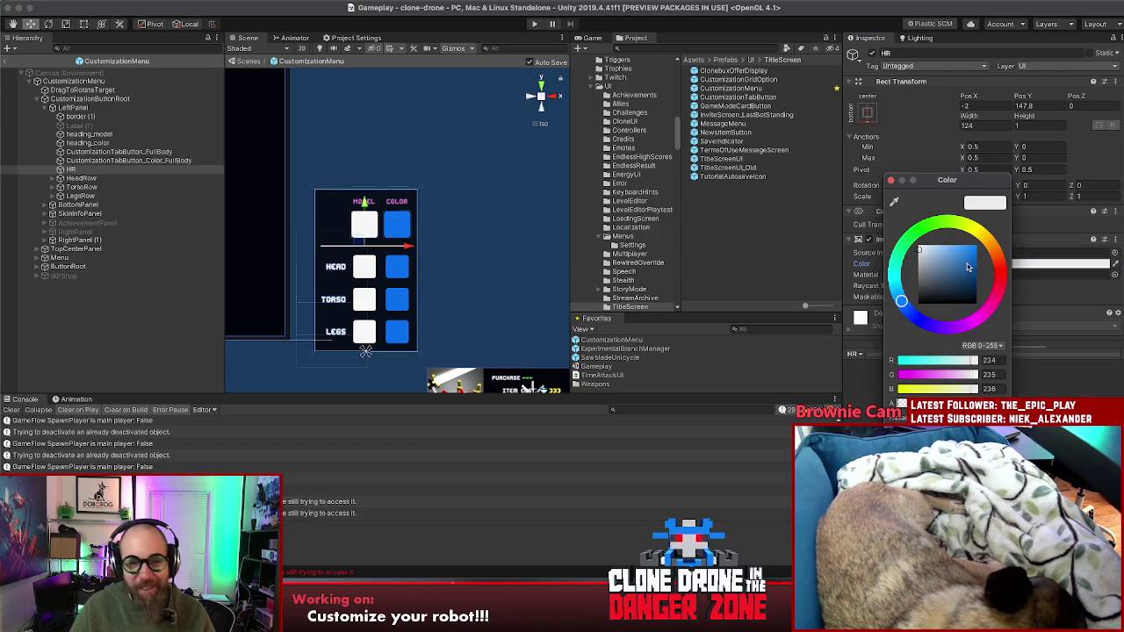
left_click(896, 203)
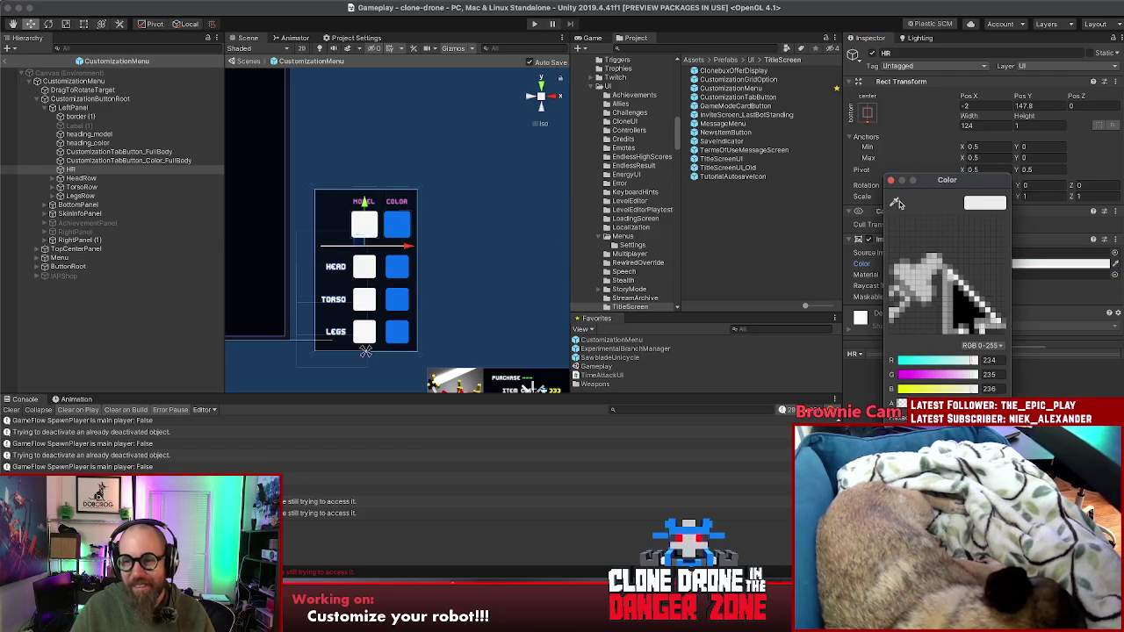
left_click(353, 220)
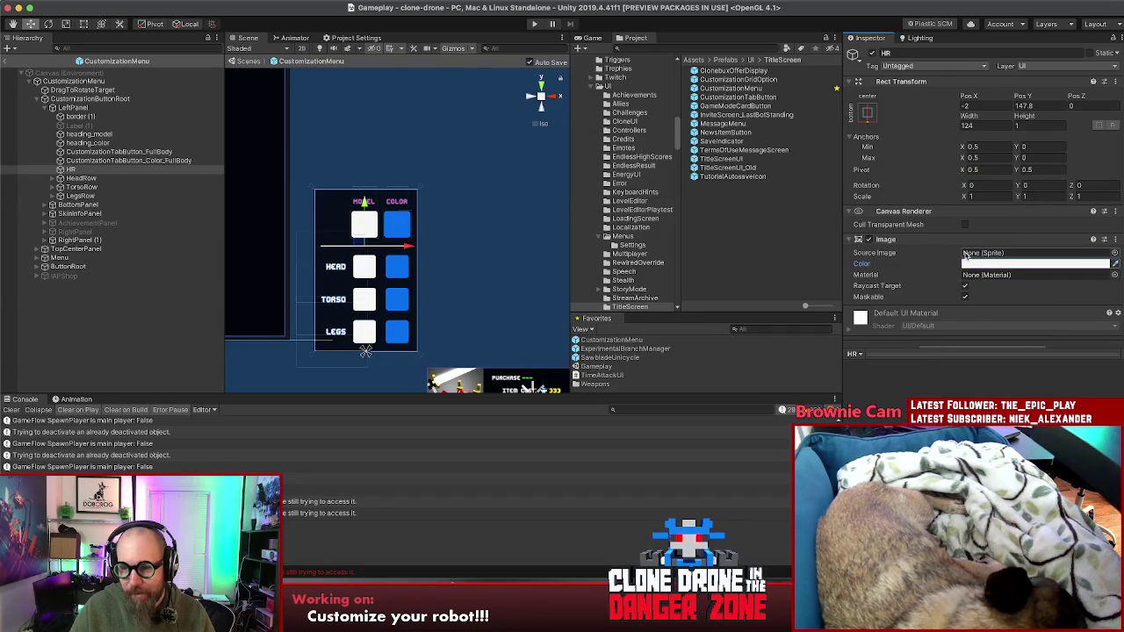
left_click(977, 265)
left_click(893, 202)
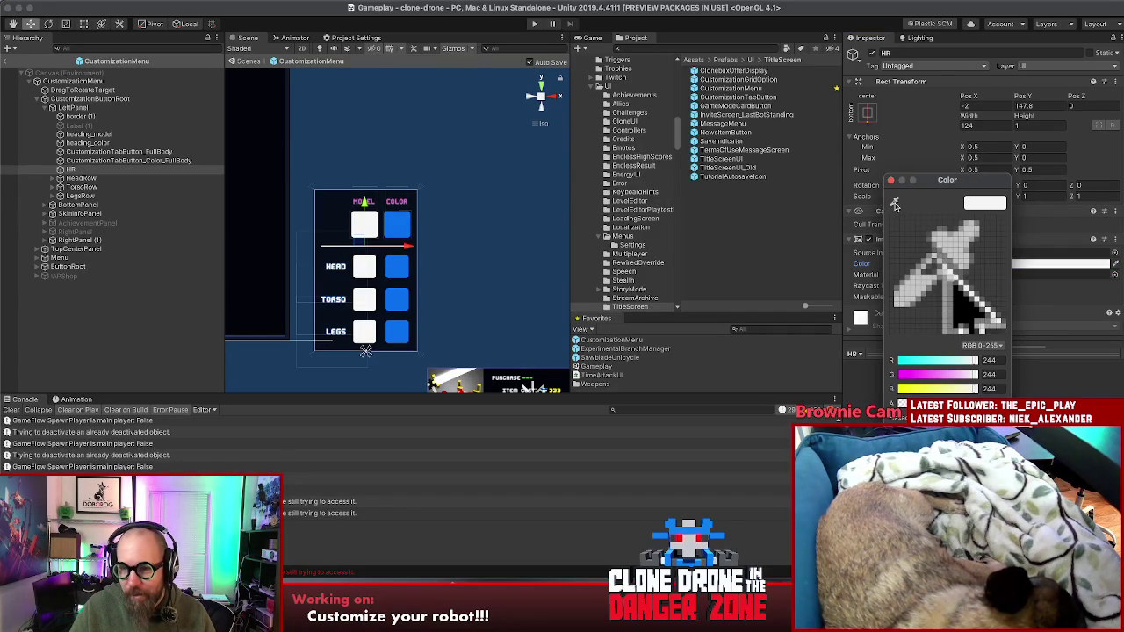
left_click(895, 204)
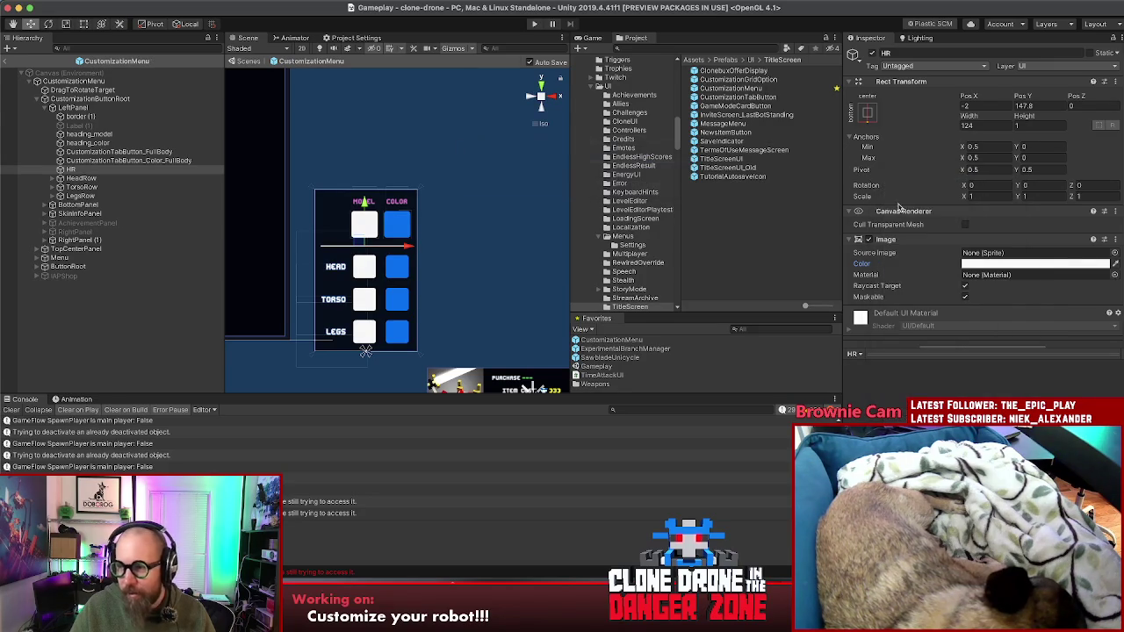
- Set the HR line's colour to dark slate blue (R 62, G 70, B 89), then deselect it
left_click(973, 262)
left_click(985, 264)
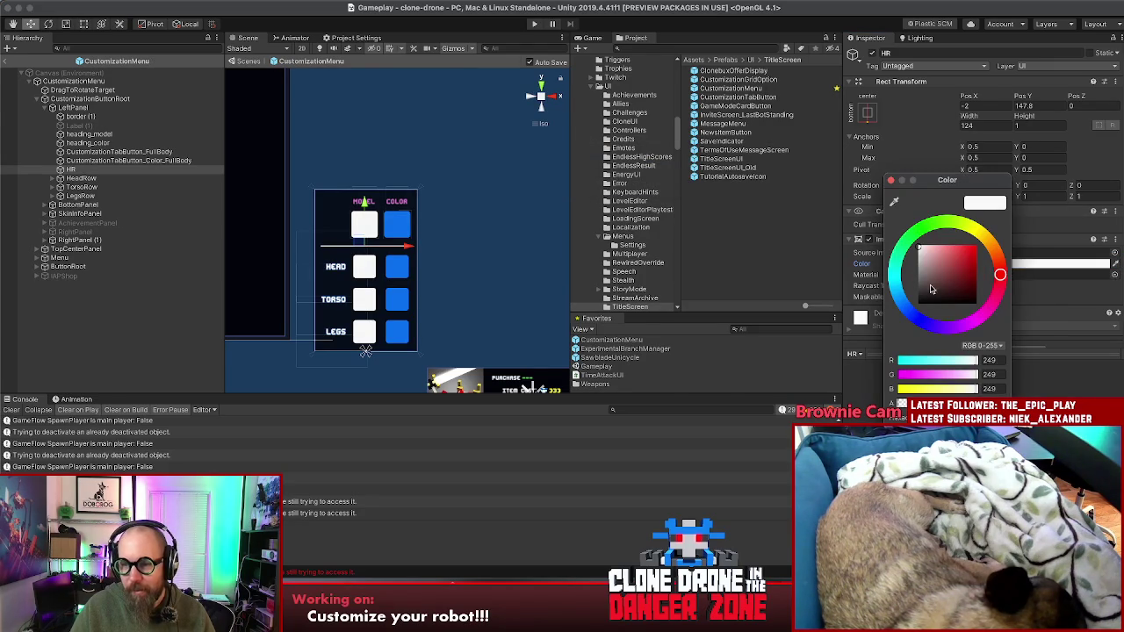
left_click(934, 285)
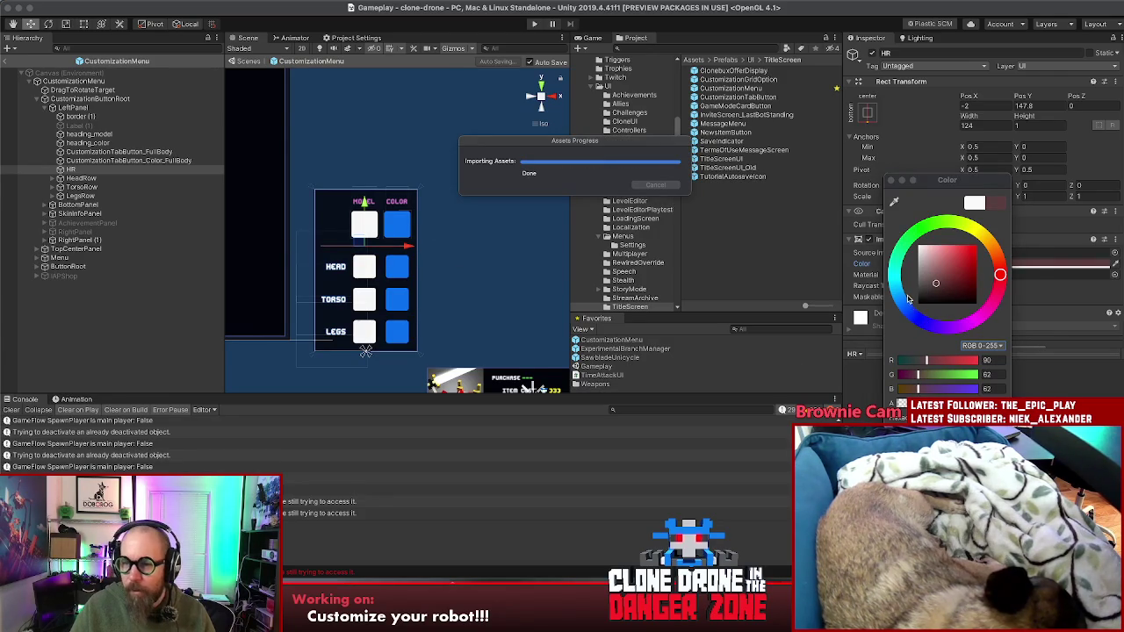
left_click(906, 313)
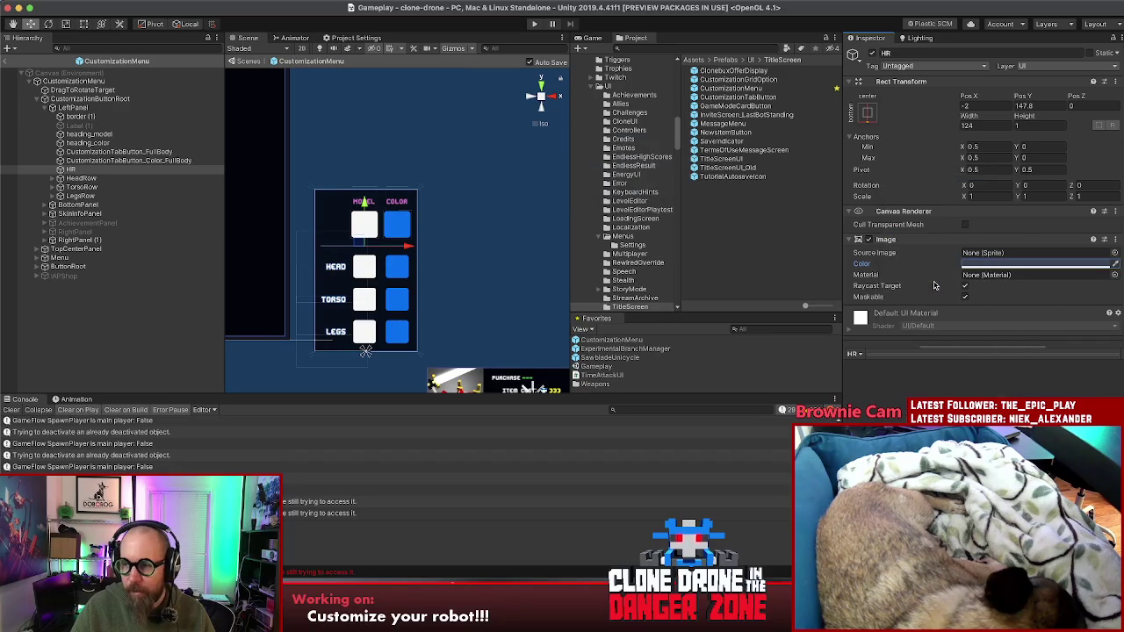
left_click(92, 369)
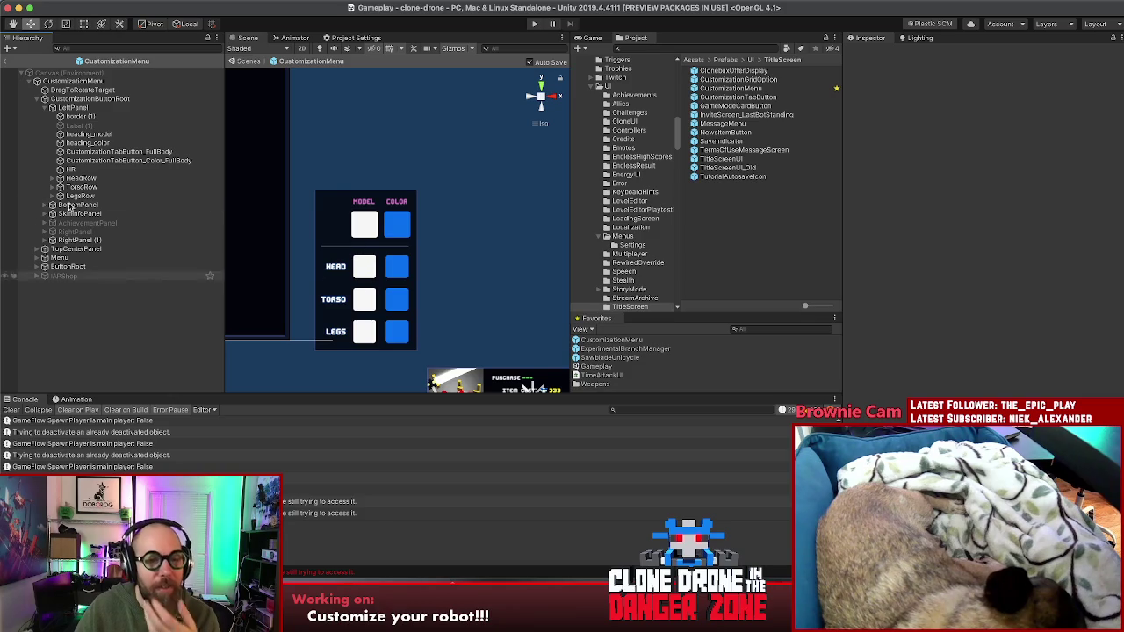
- Set CustomizationTabButton_FullBody's Category Type to Full Model
left_click(92, 151)
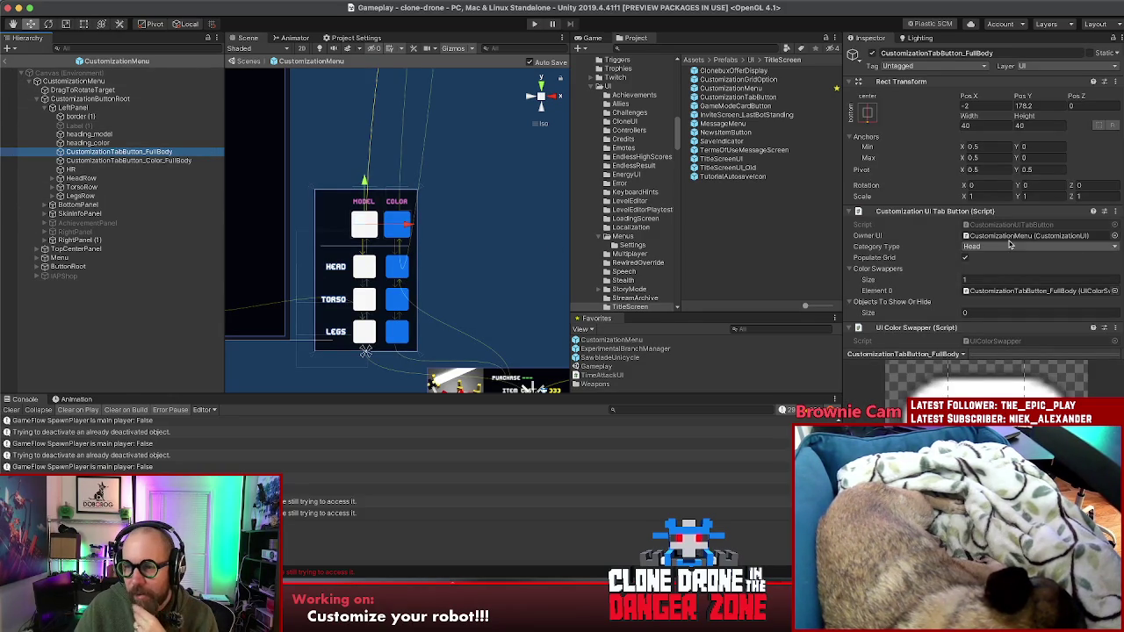
left_click(1010, 246)
left_click(1014, 313)
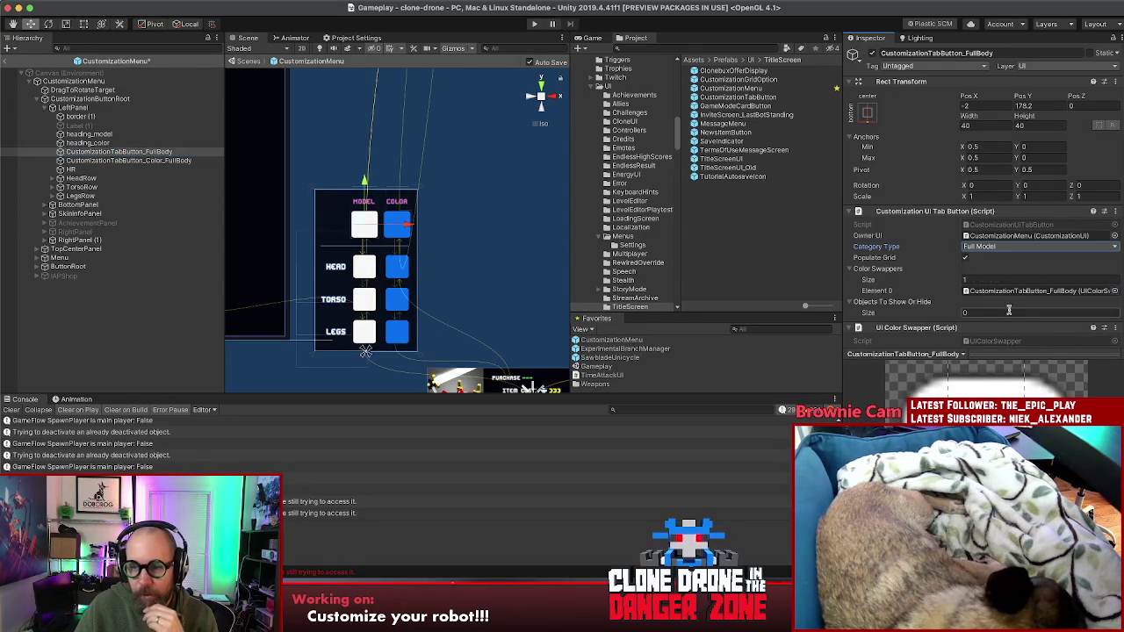
- Set CustomizationTabButton_Color_FullBody's Category Type to Full Model Color
left_click(132, 162)
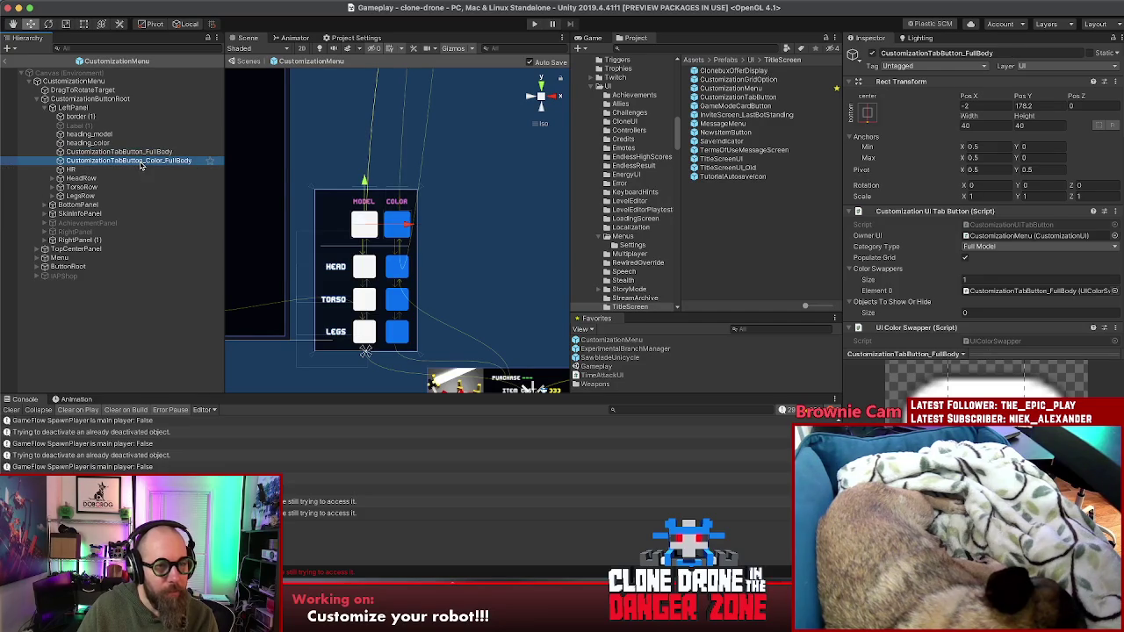
left_click(1016, 247)
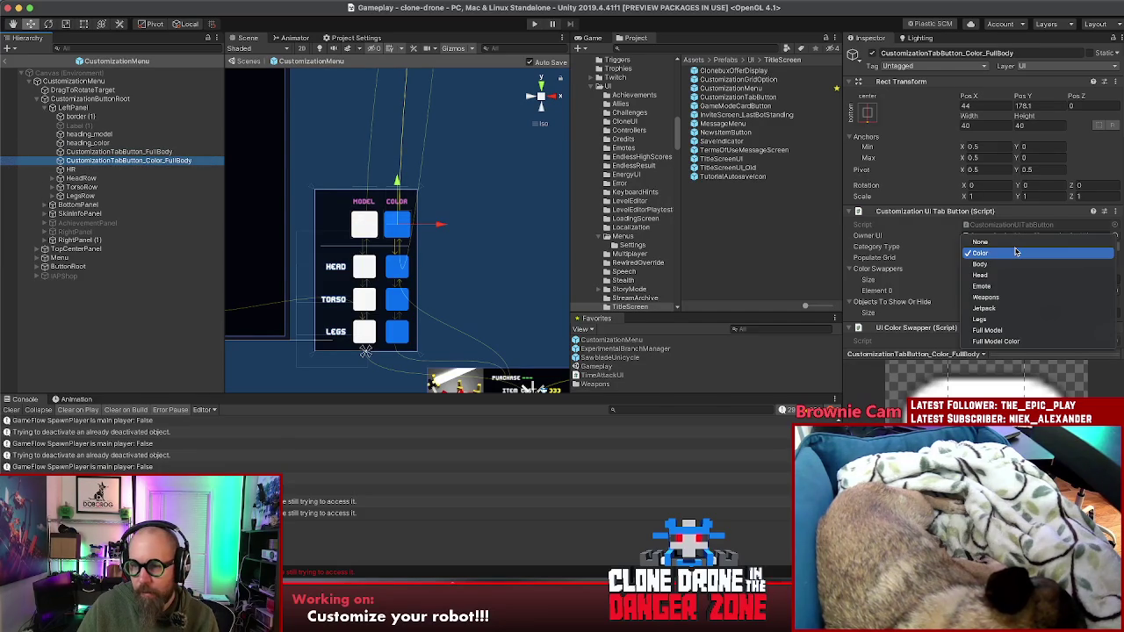
left_click(1038, 343)
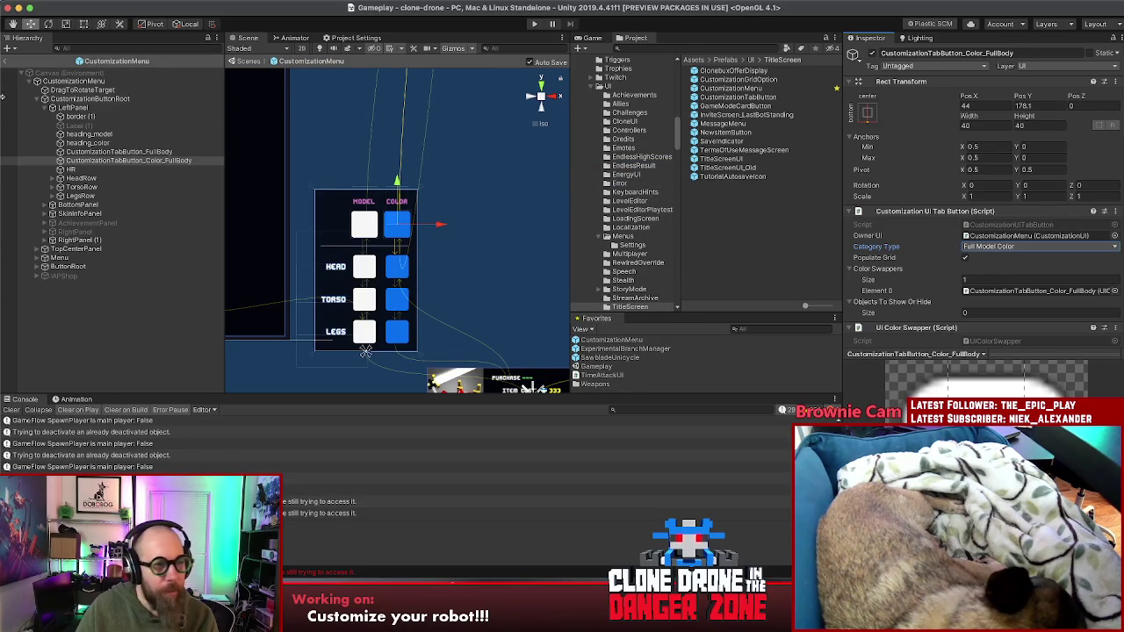
left_click(97, 82)
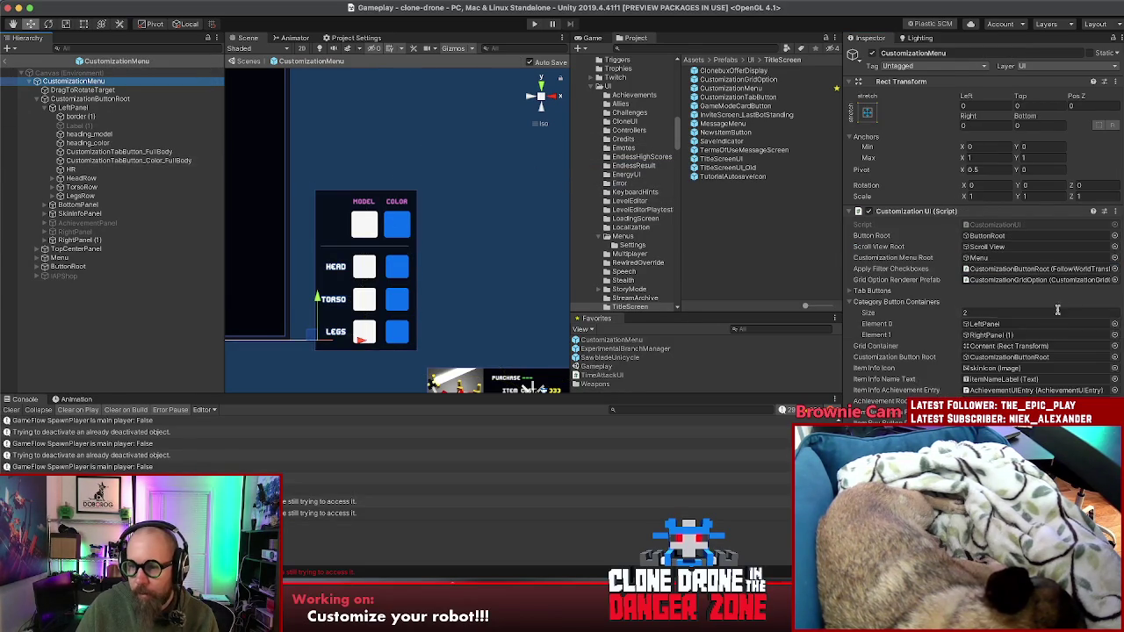
- Add CustomizationTabButton_FullBody and Color_FullBody to the Tab Buttons list, making eight entries
left_click(850, 291)
left_click_drag(118, 152, 850, 304)
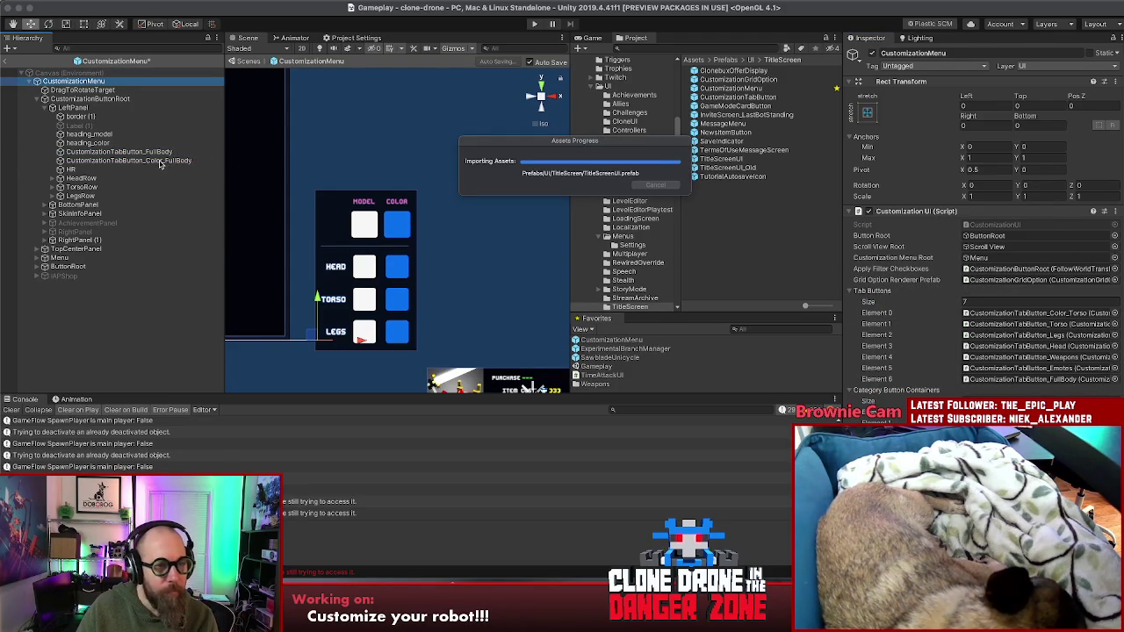
left_click(136, 163)
left_click_drag(946, 296, 880, 293)
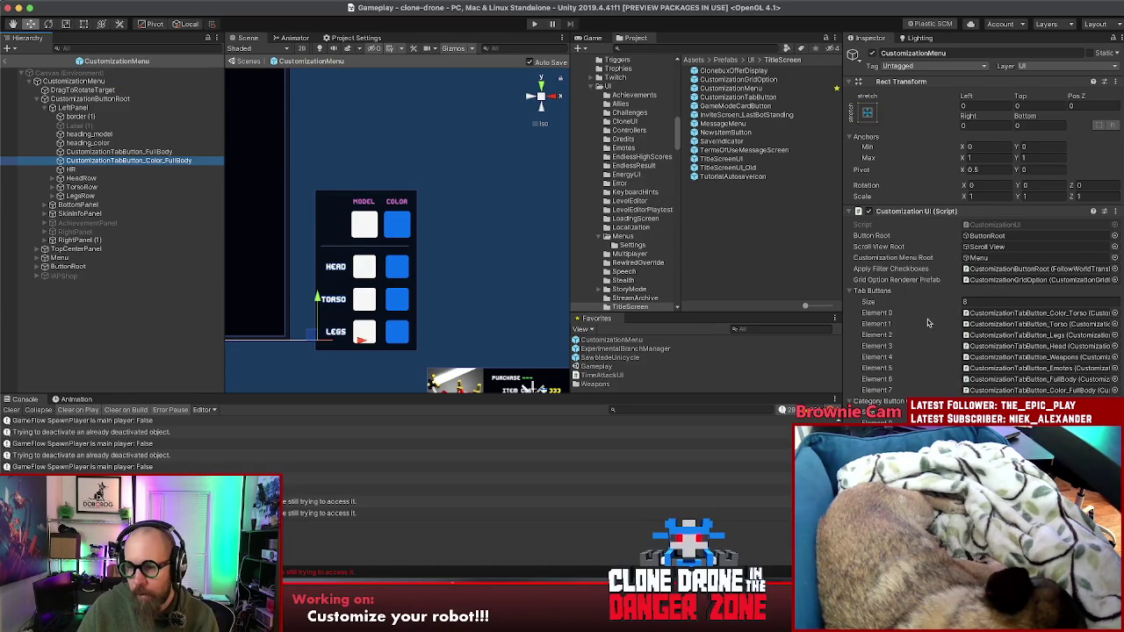
left_click(887, 376)
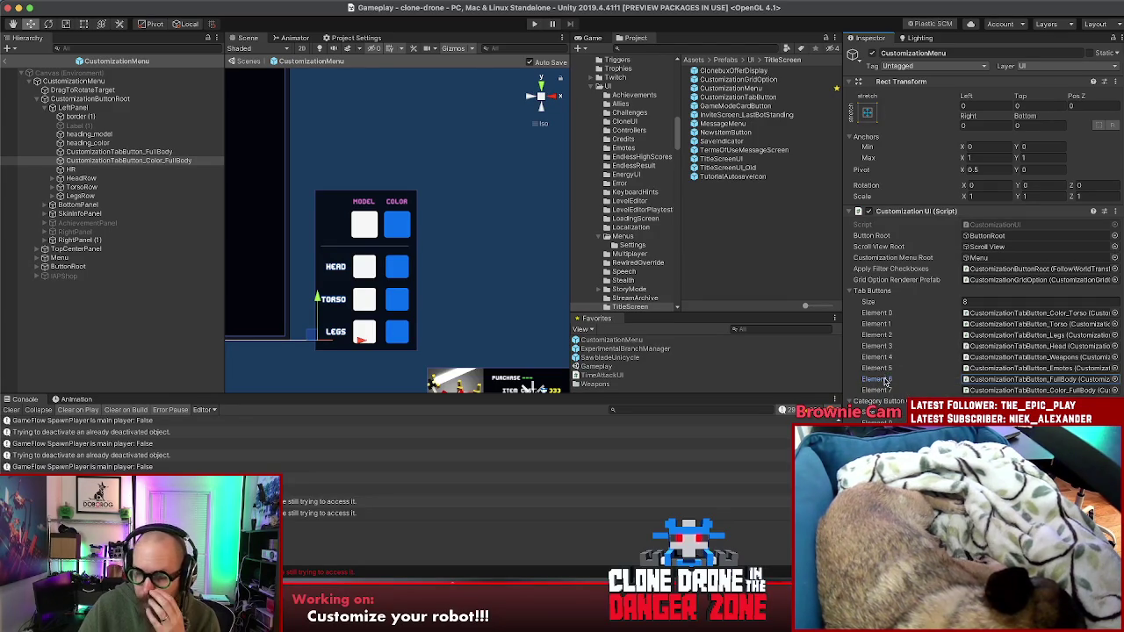
left_click(5, 61)
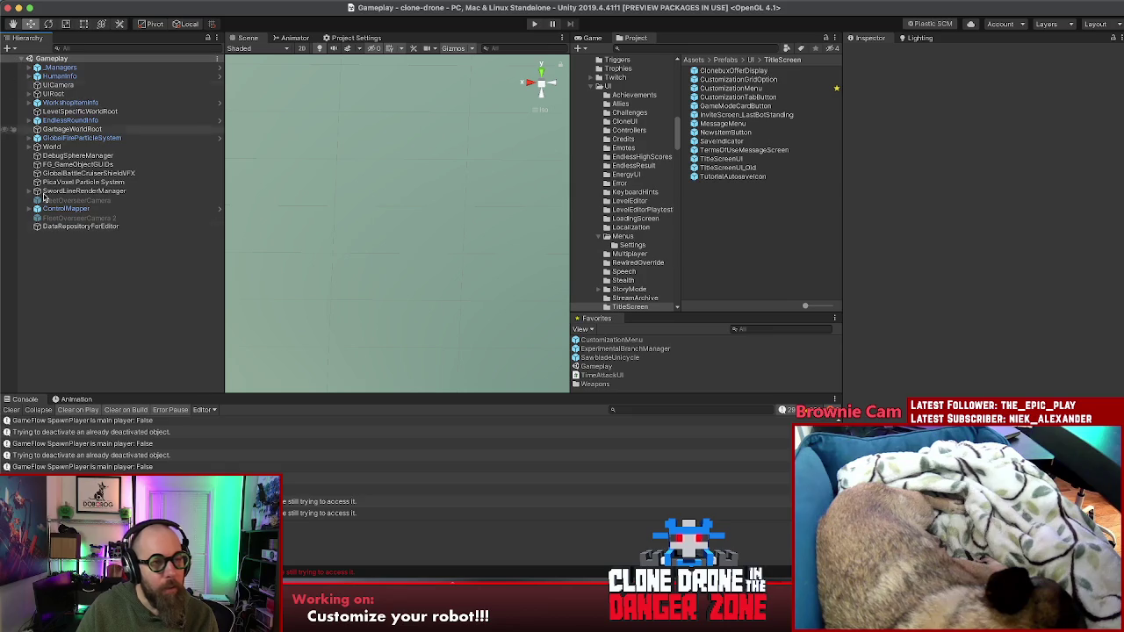
- Run the game in Play mode up to its title screen with Customize Robot
left_click(532, 24)
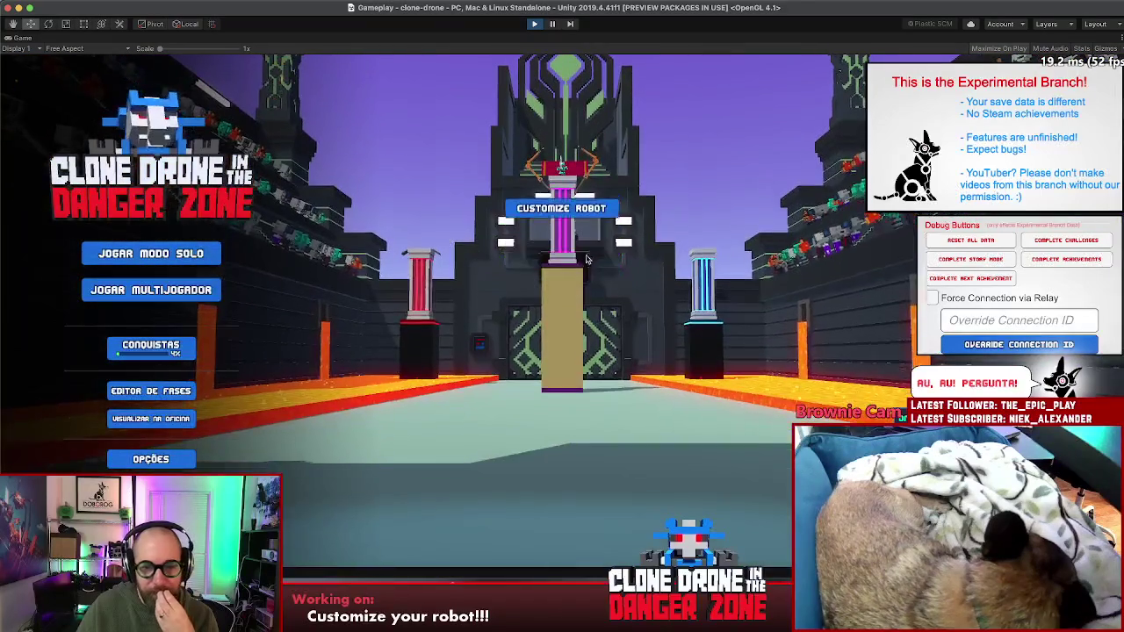
left_click(596, 204)
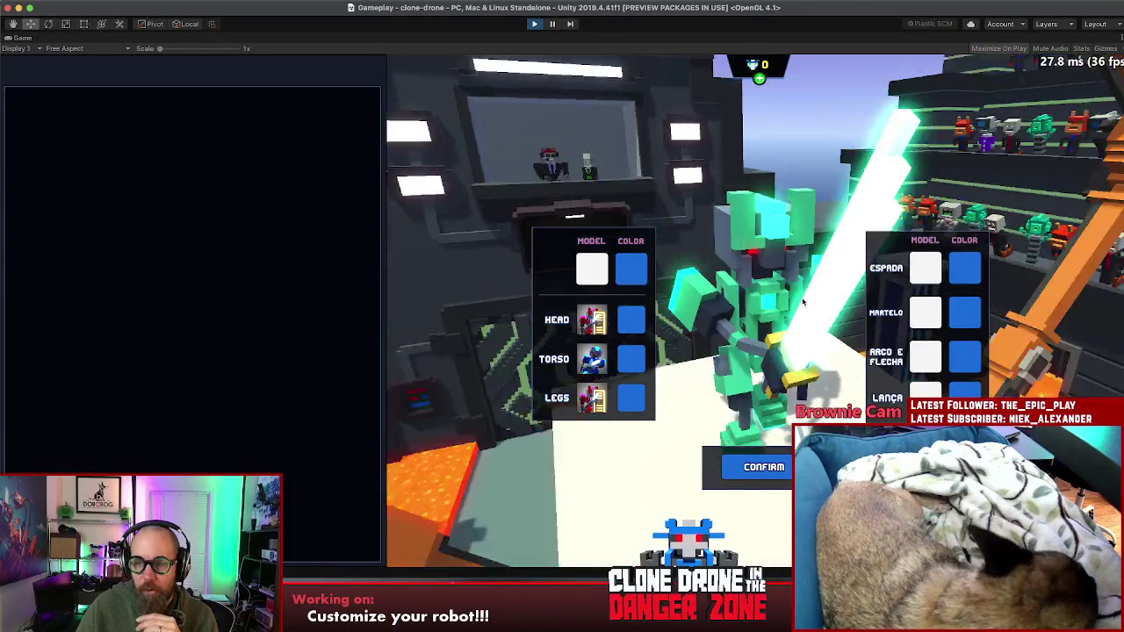
left_click_drag(802, 301, 650, 315)
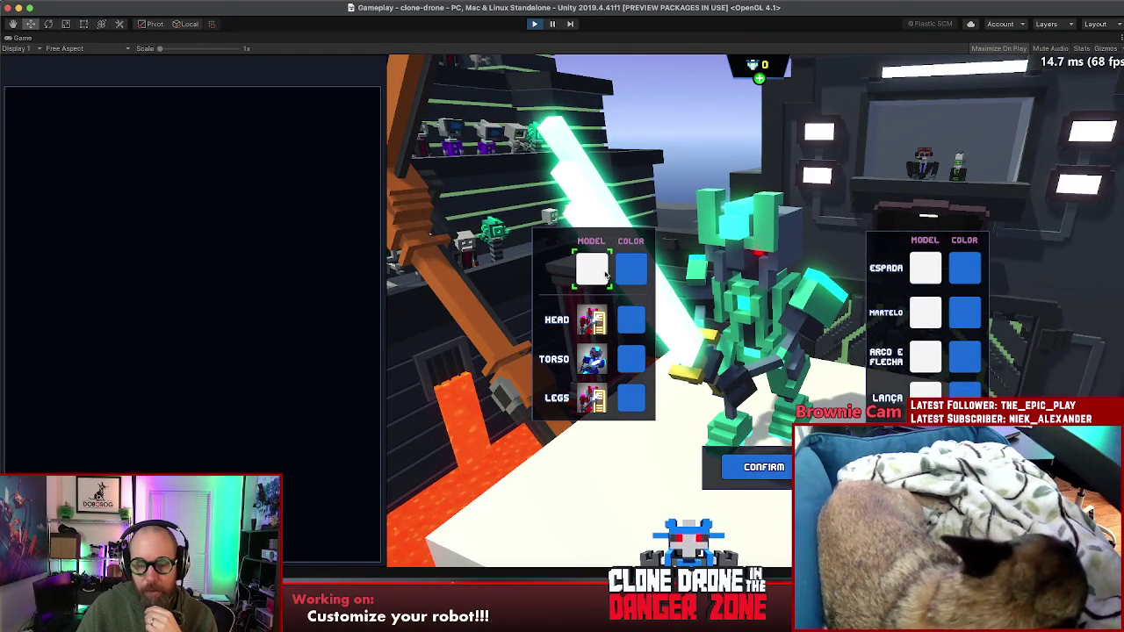
left_click(594, 321)
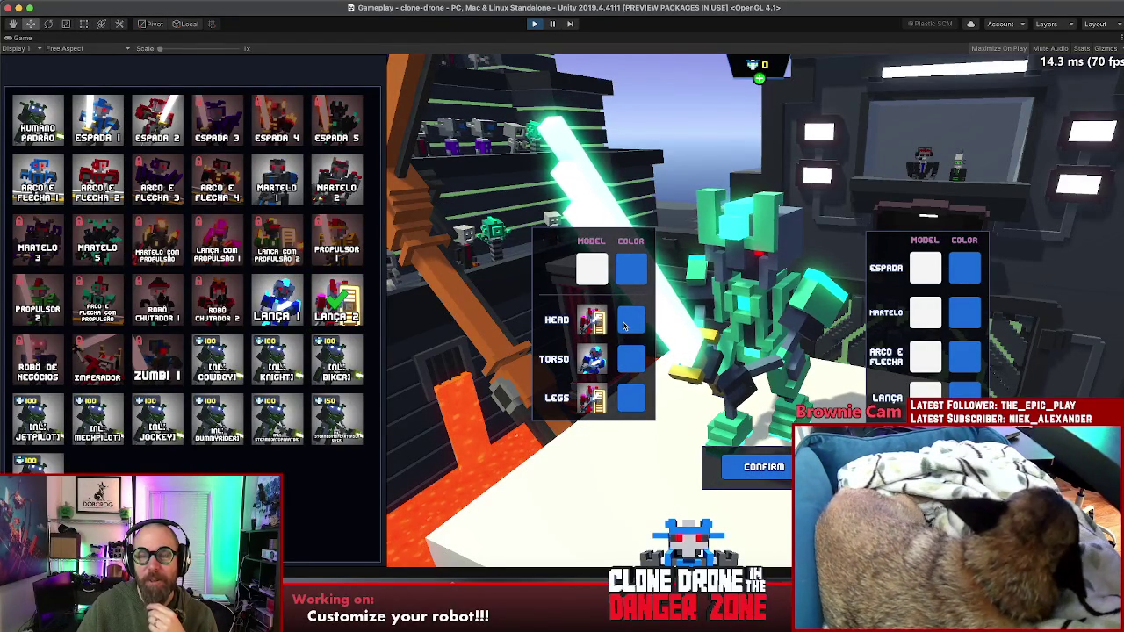
left_click(754, 460)
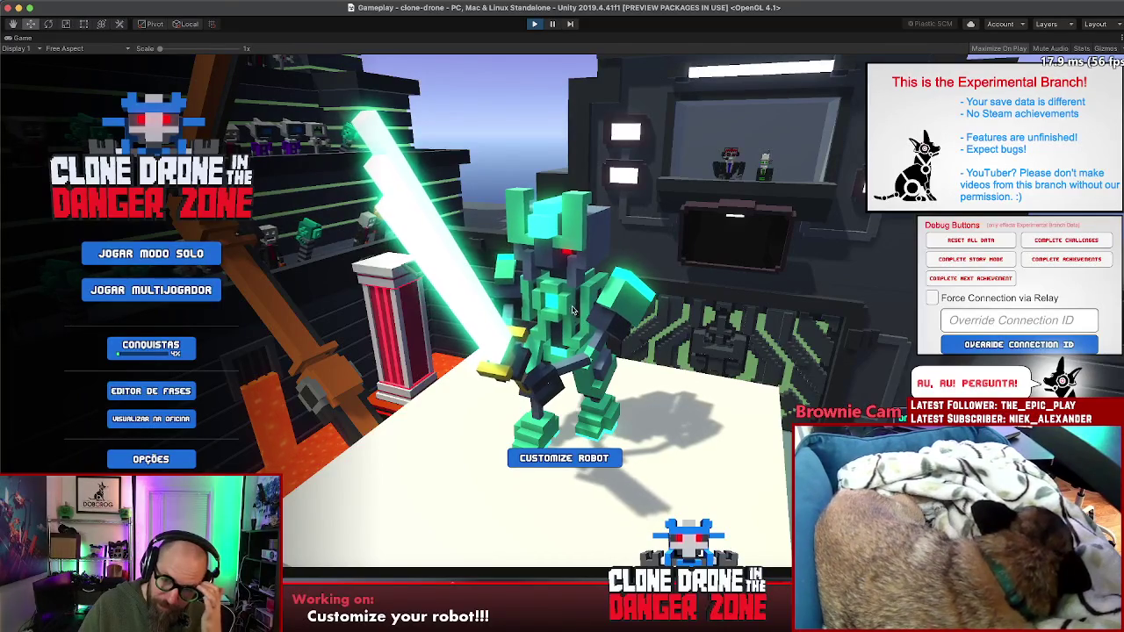
- Open Customize Robot to show the head, torso, legs and weapon model-color panels
left_click(597, 459)
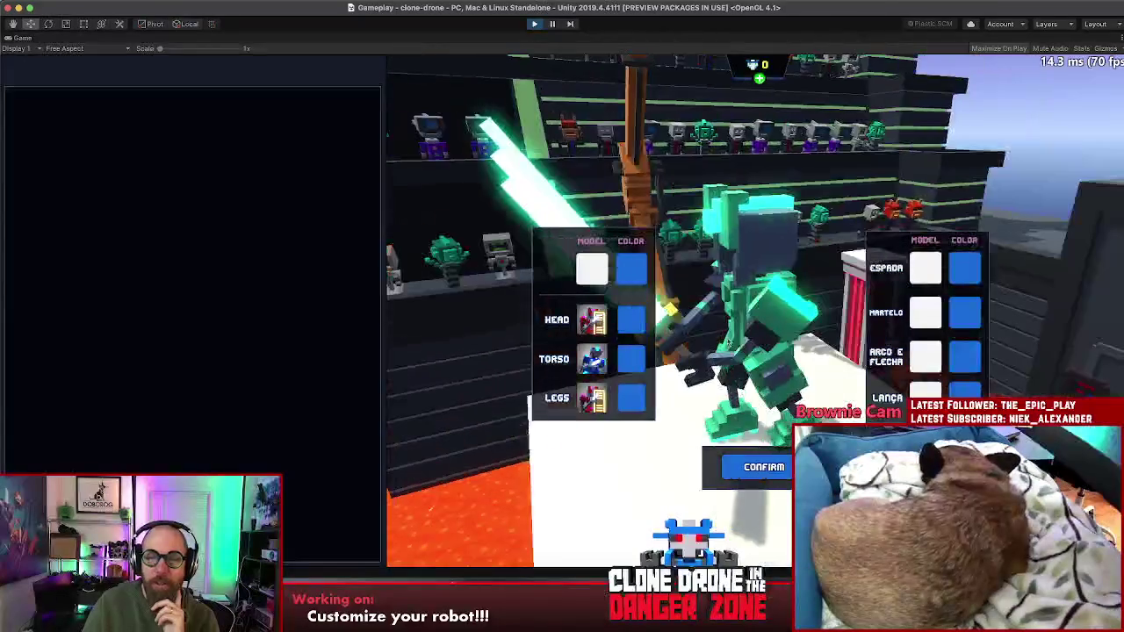
- View the full-body model grid, then confirm to return to the title screen
left_click(594, 321)
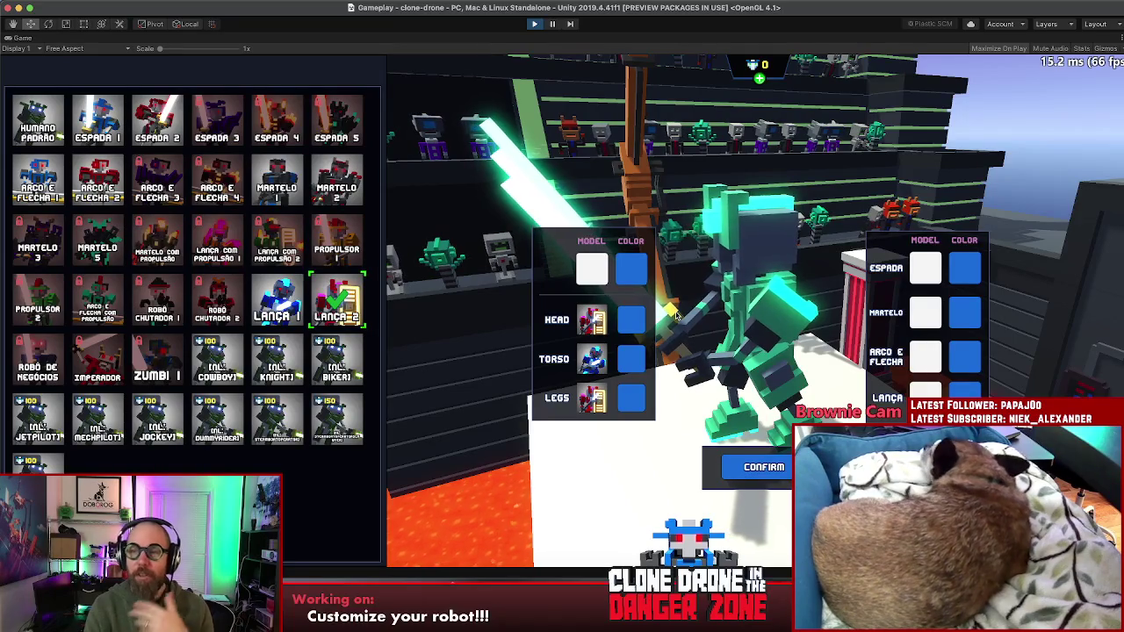
left_click(747, 466)
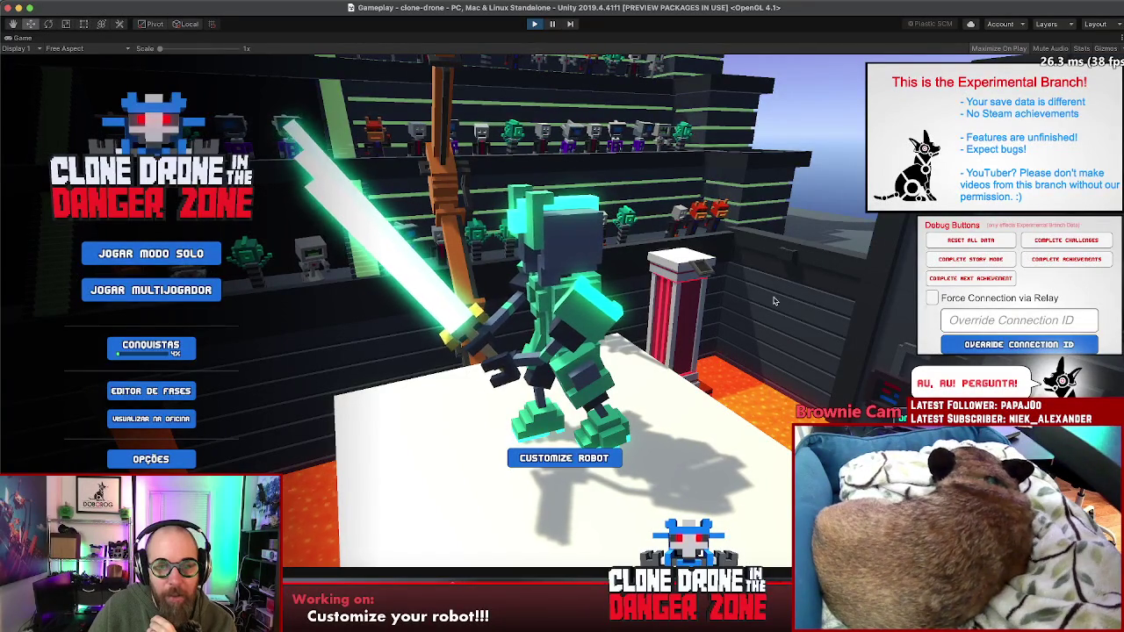
- Open Customize Robot in the running game, then stop Play mode
left_click(602, 452)
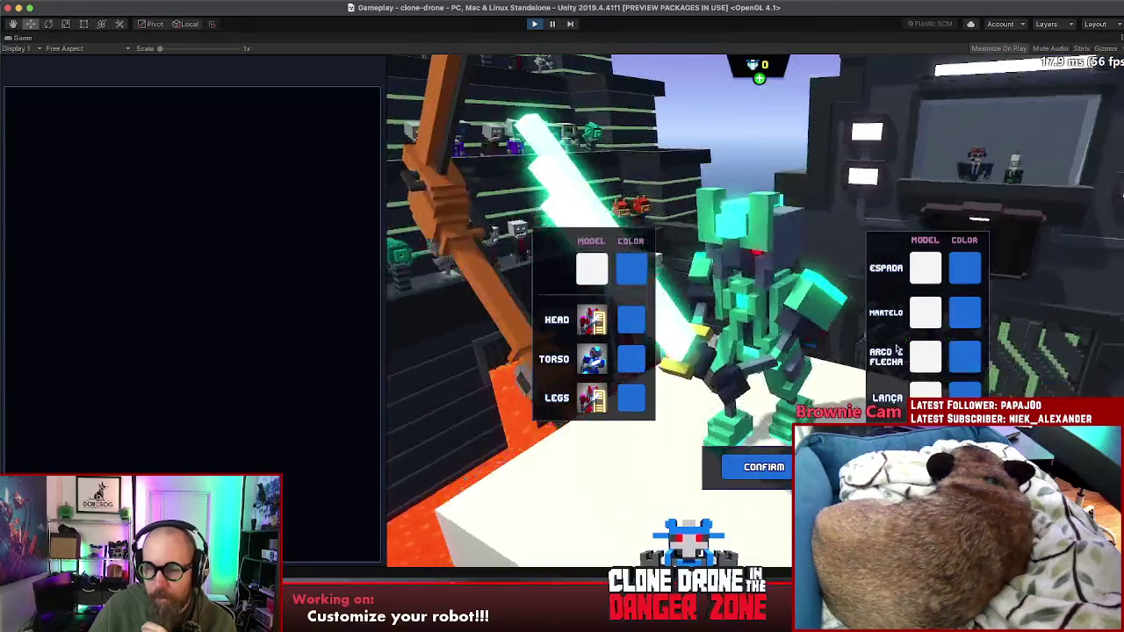
left_click(535, 25)
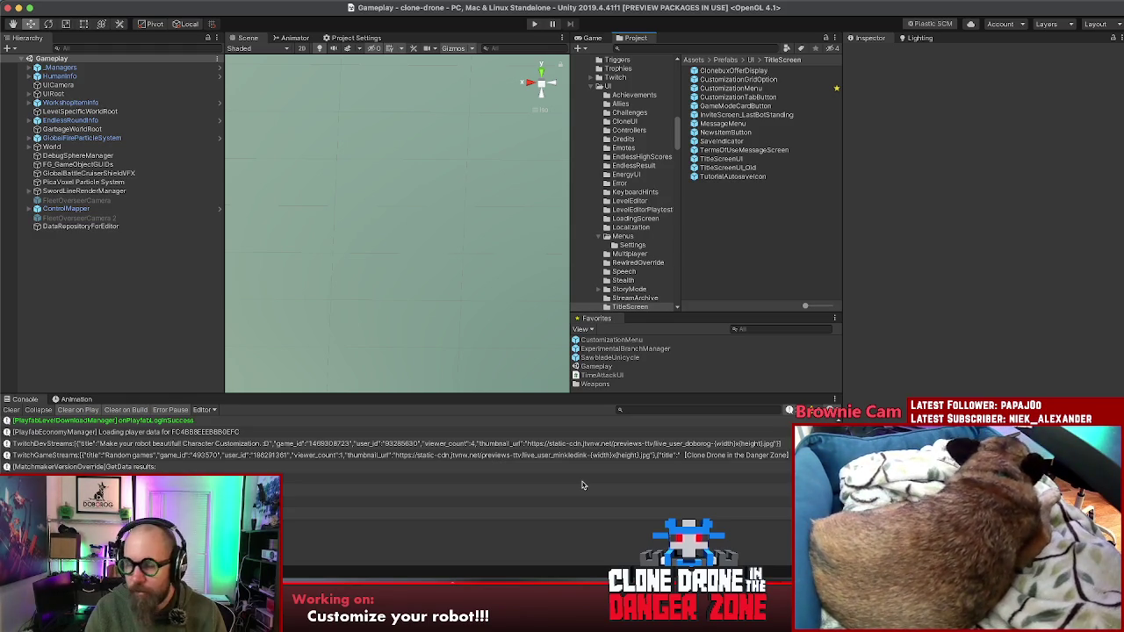
- Enter Play mode again to reach the Clone Drone title screen
left_click(533, 26)
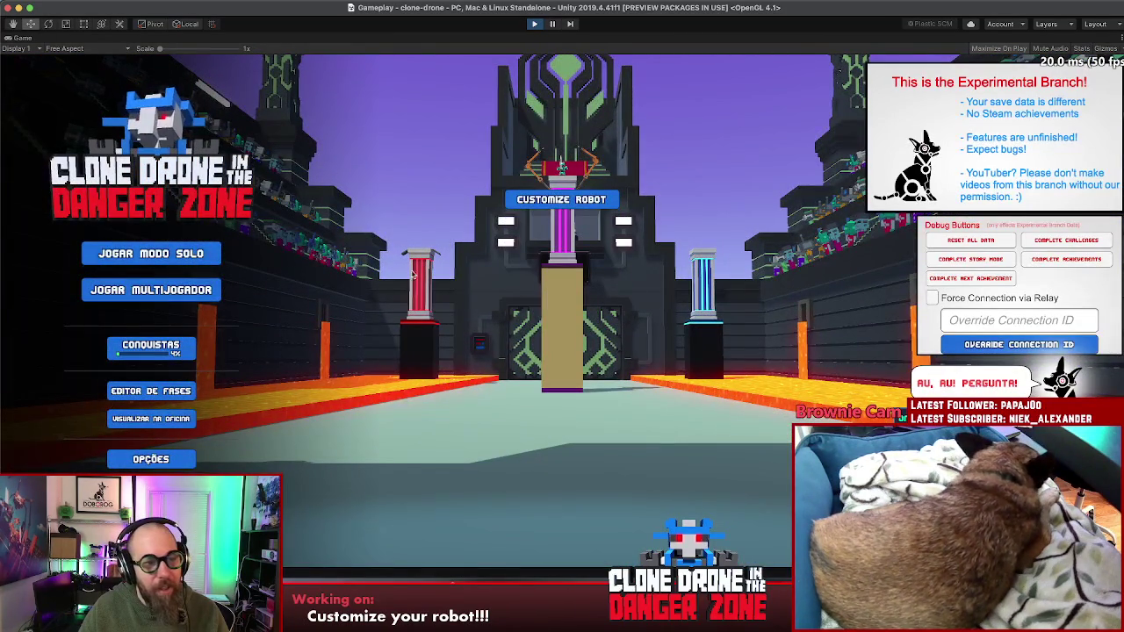
- Start a multiplayer O Último Robô (Last Bot Standing) match and take the hammer upgrade
left_click(151, 296)
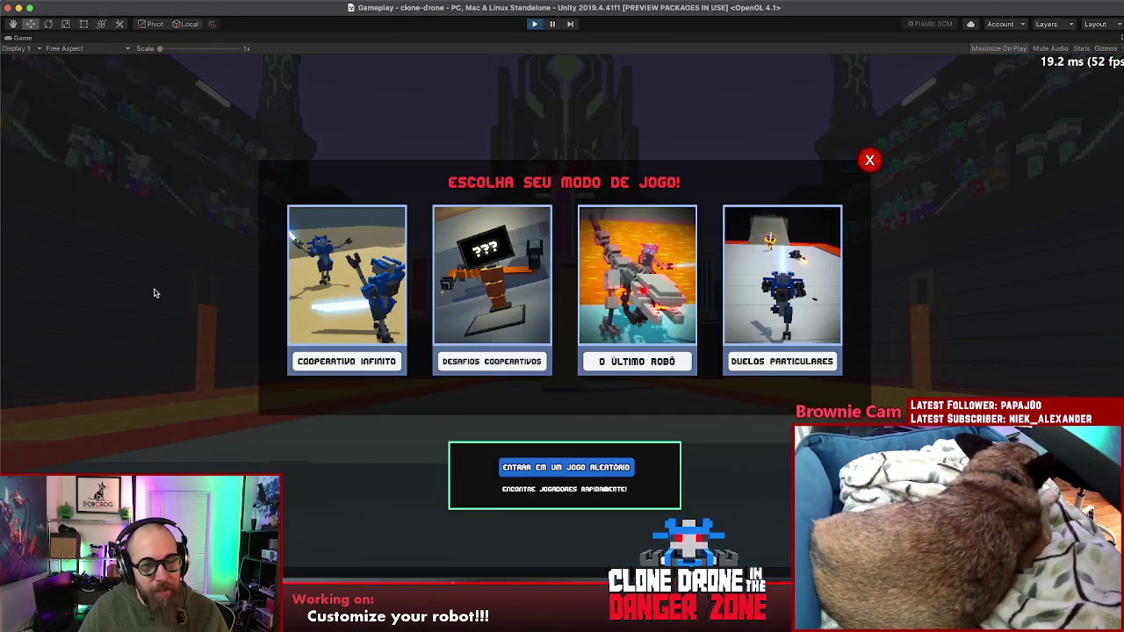
left_click(669, 259)
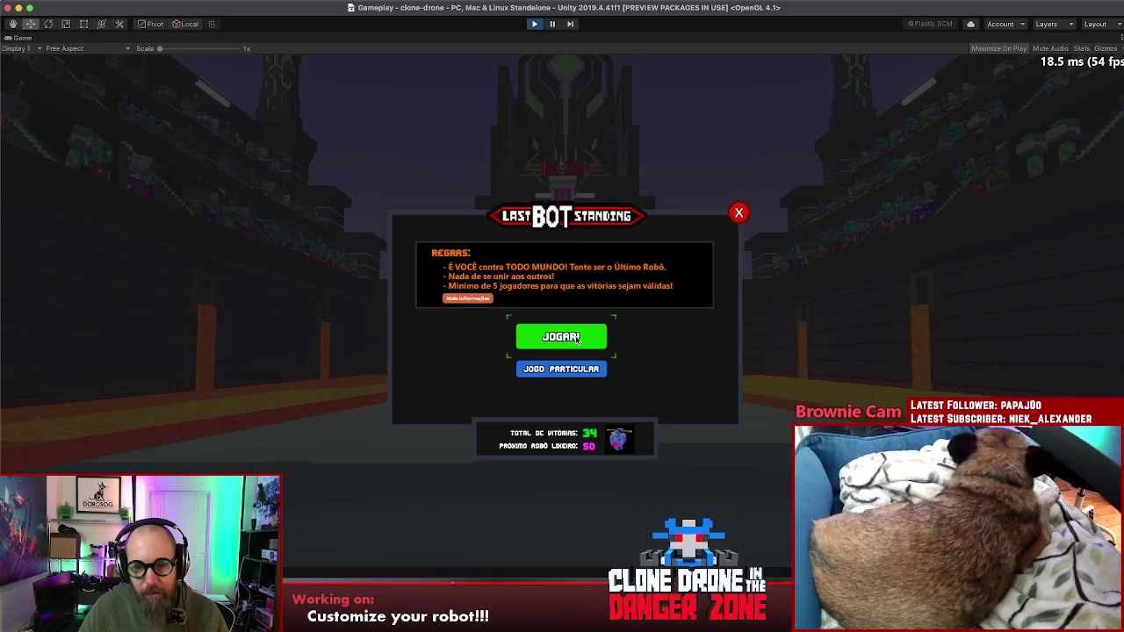
left_click(575, 338)
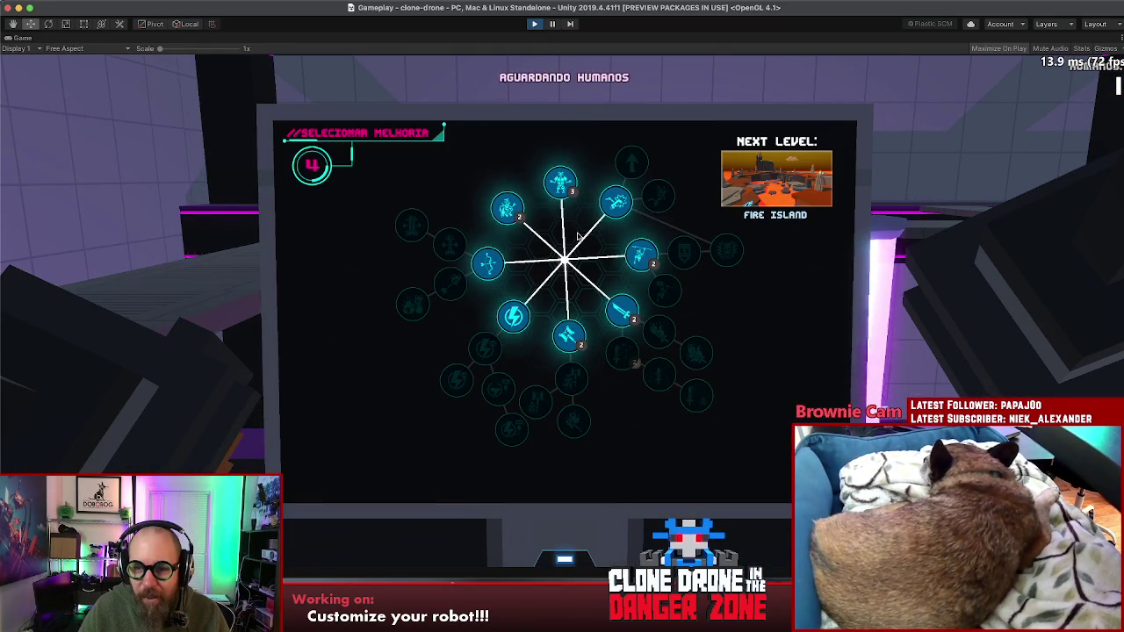
left_click(569, 336)
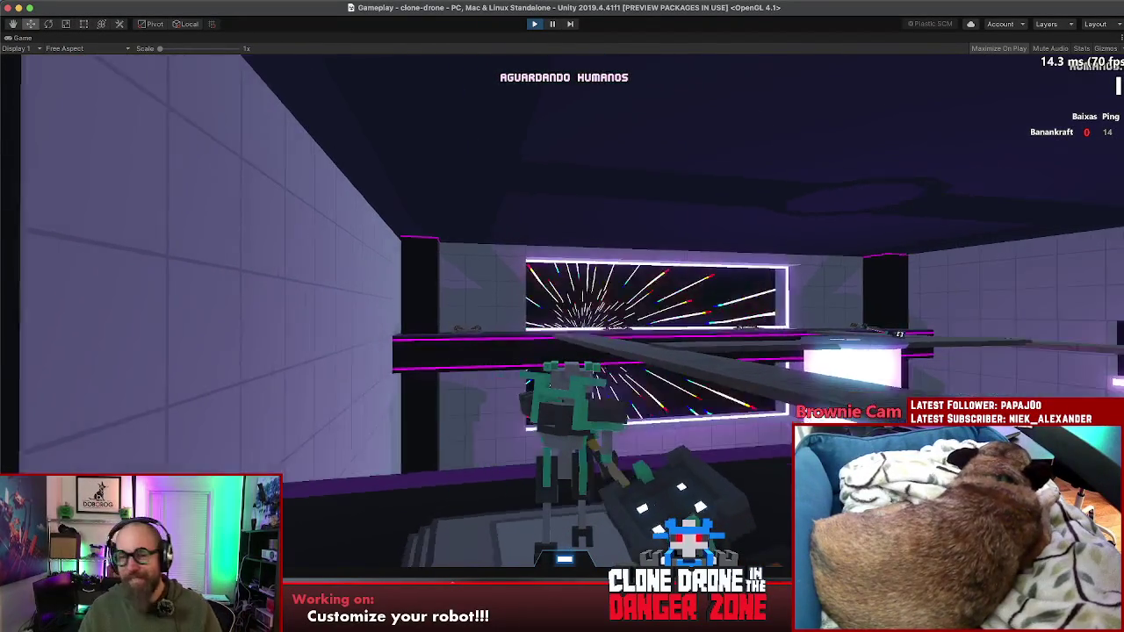
- Walk the robot along the arena walkway toward the other robot and swing the hammer at it
key("w")
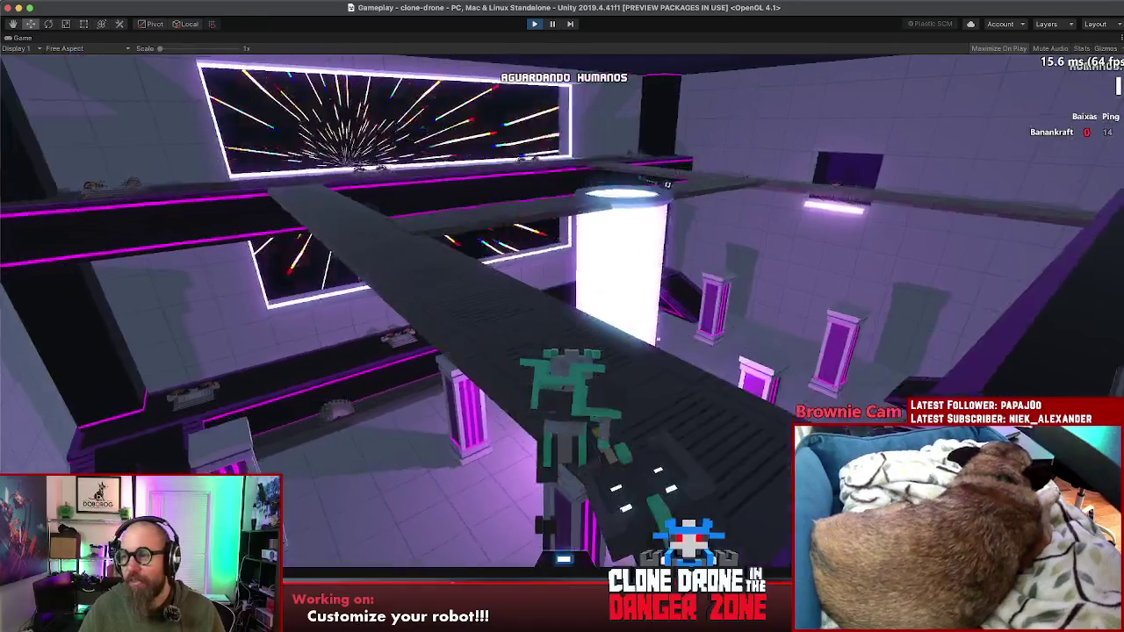
key("w")
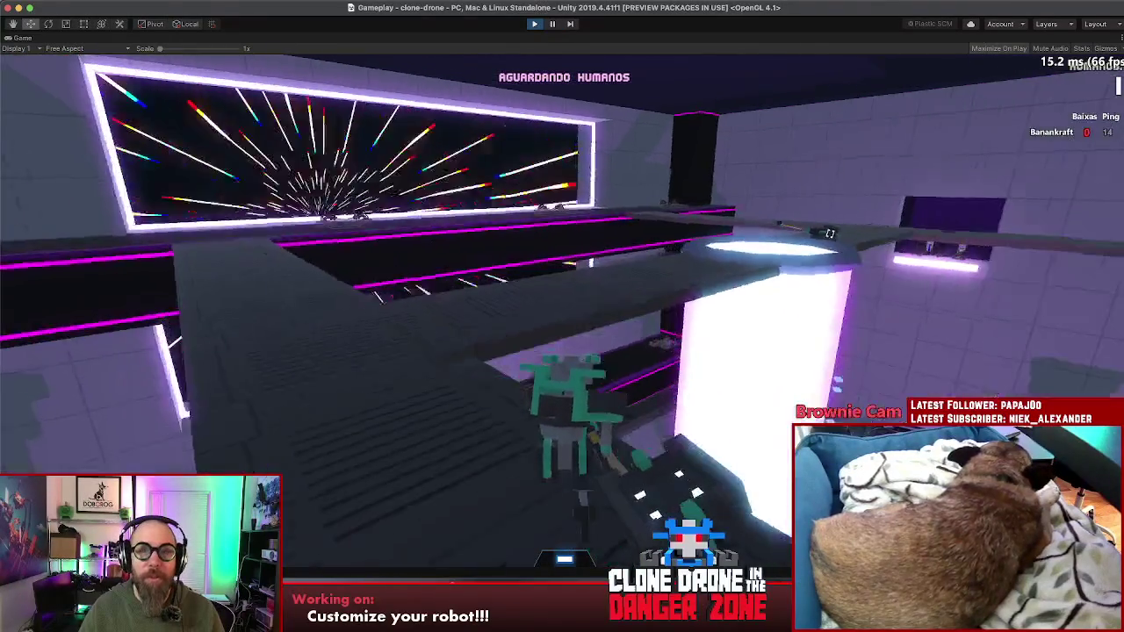
key("w")
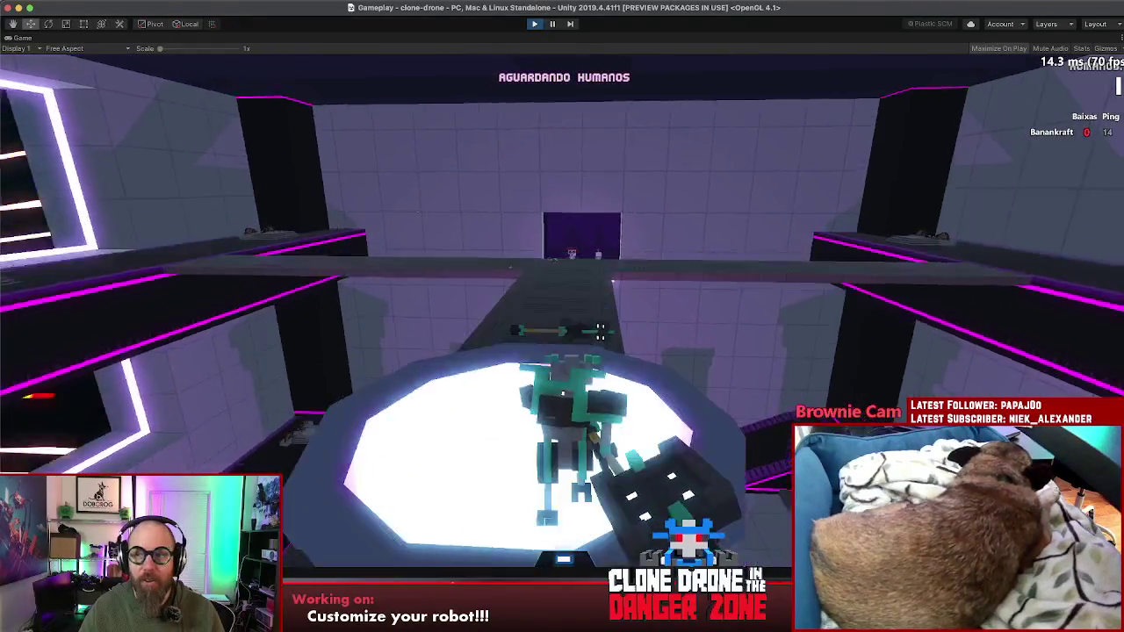
key("w")
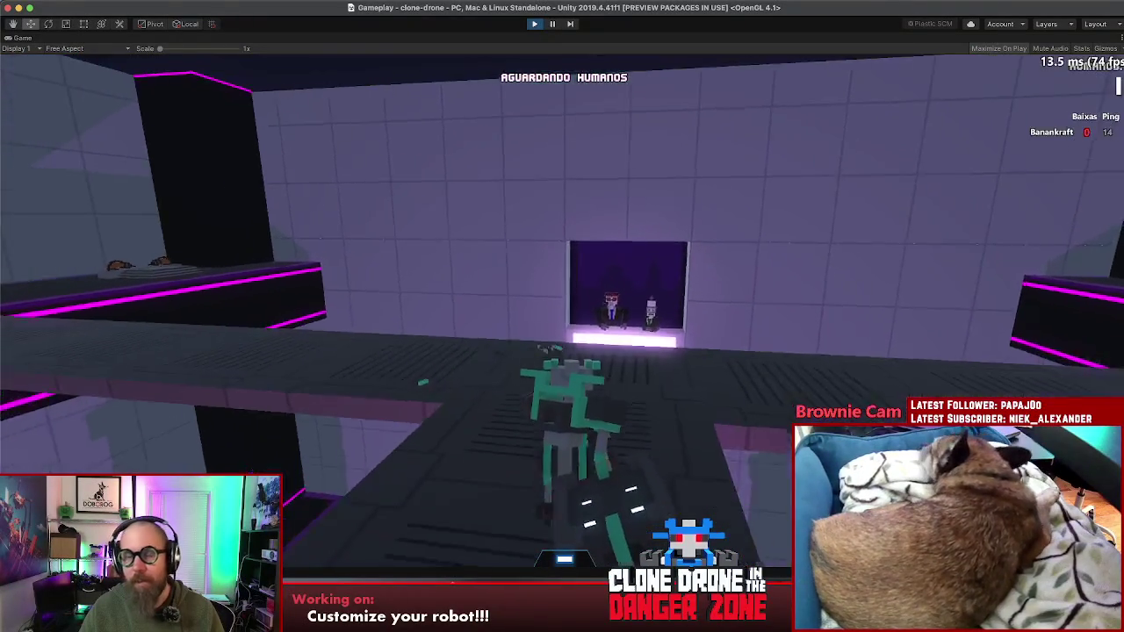
key("w")
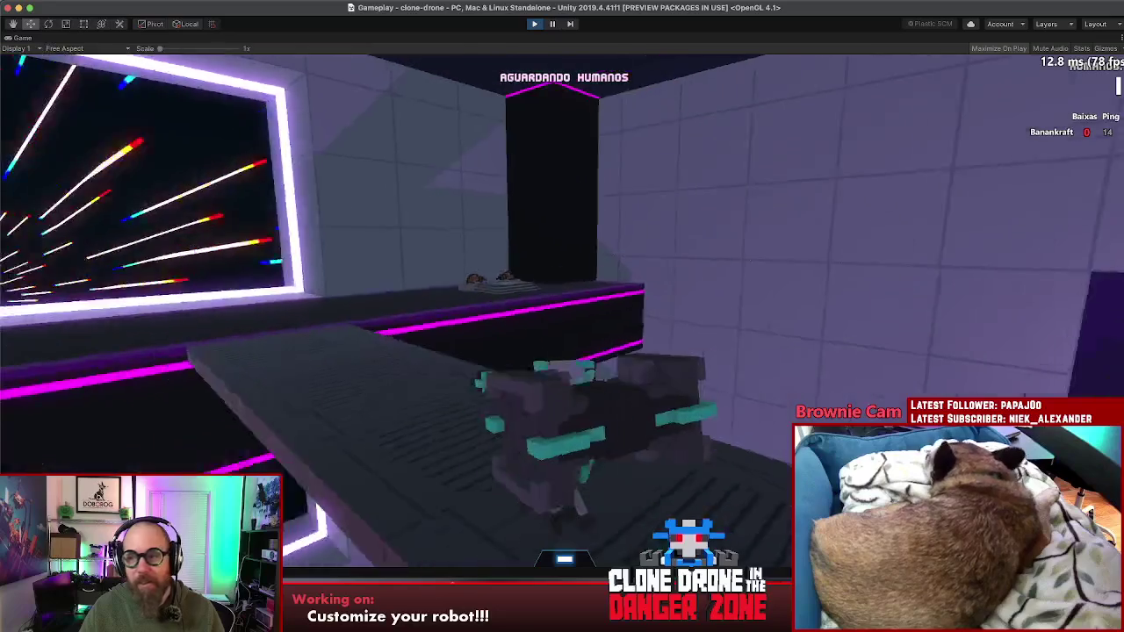
key("w")
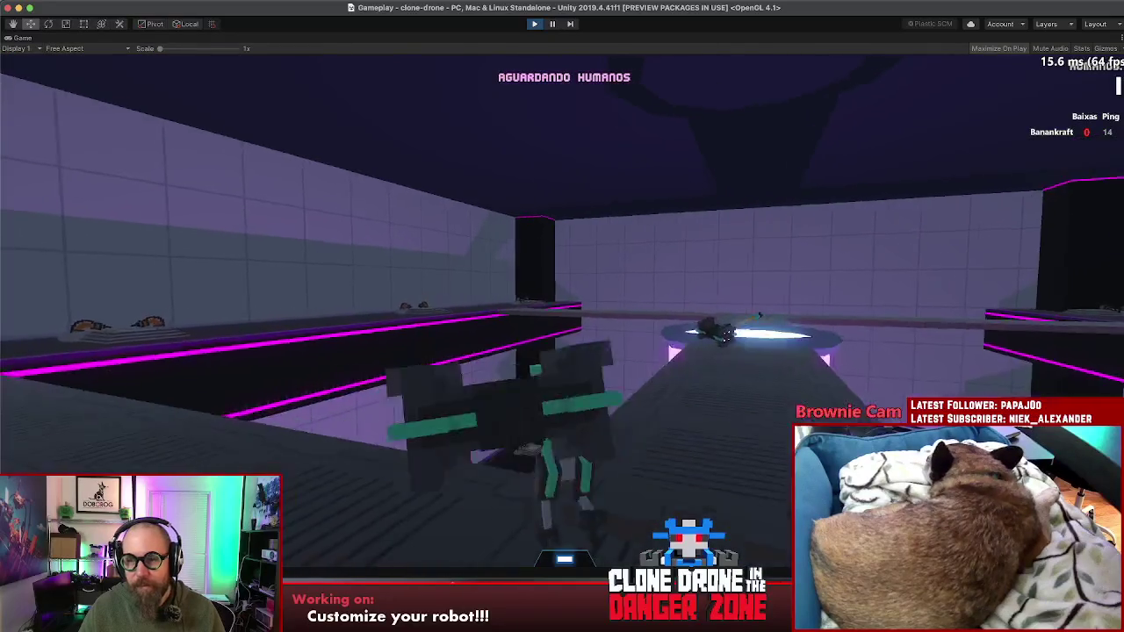
key("w")
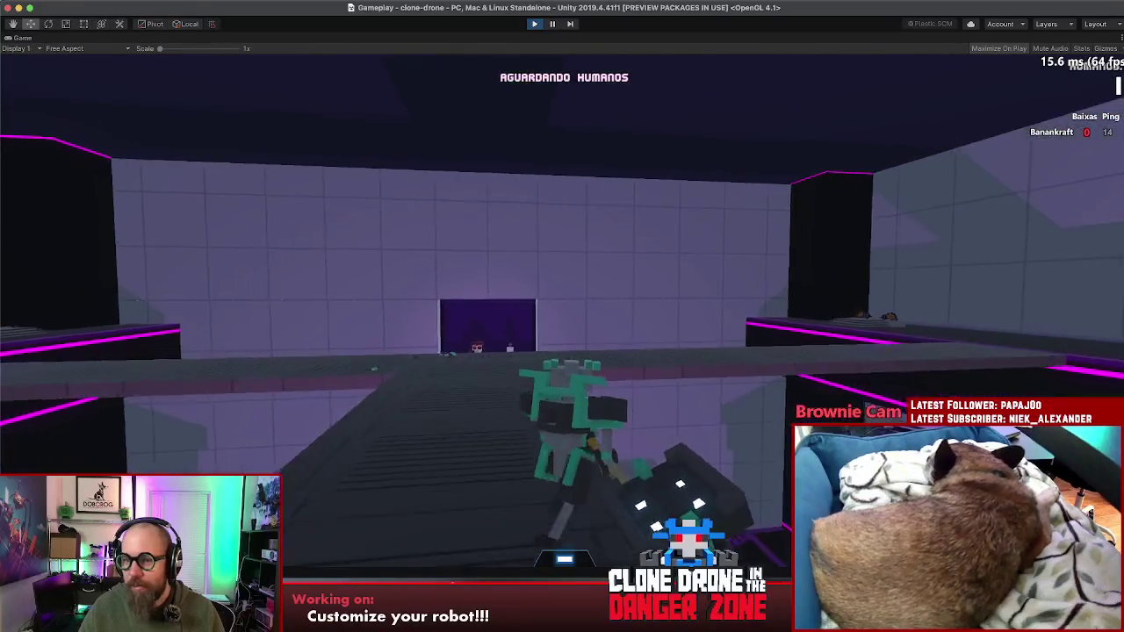
key("w")
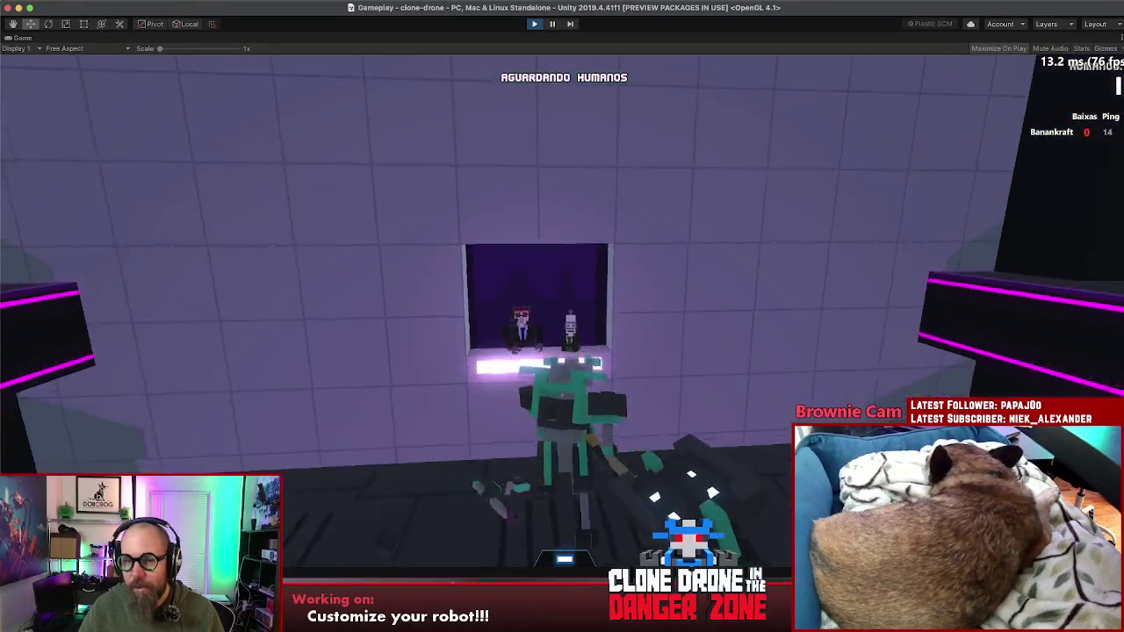
key("s")
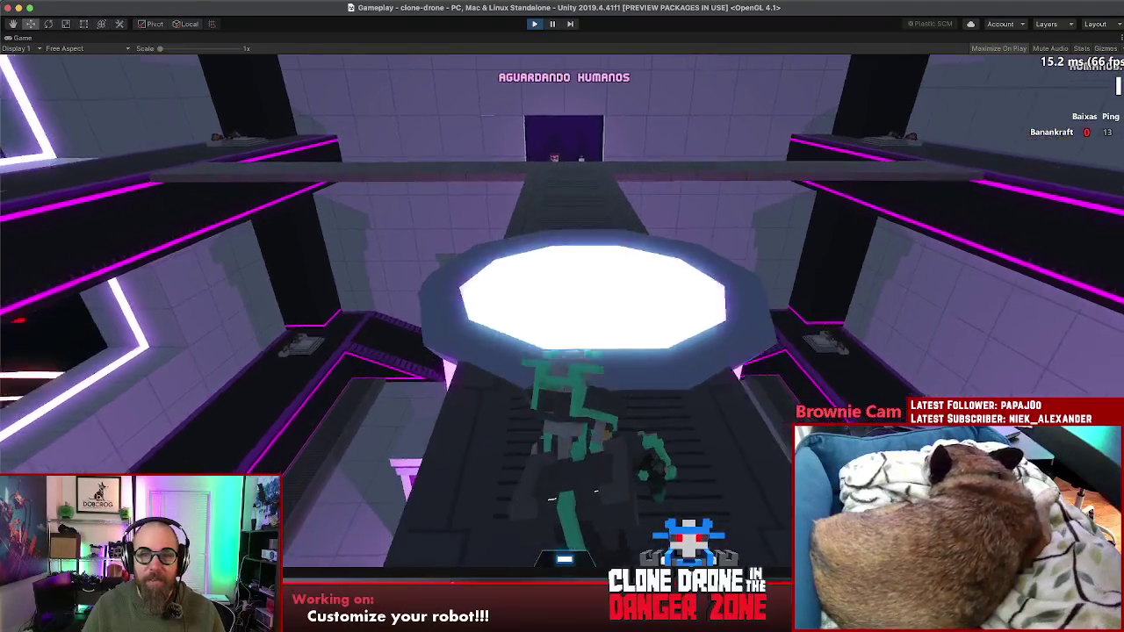
- Walk the robot into the dark alcove, back it out, and bring up the pause menu
key("w")
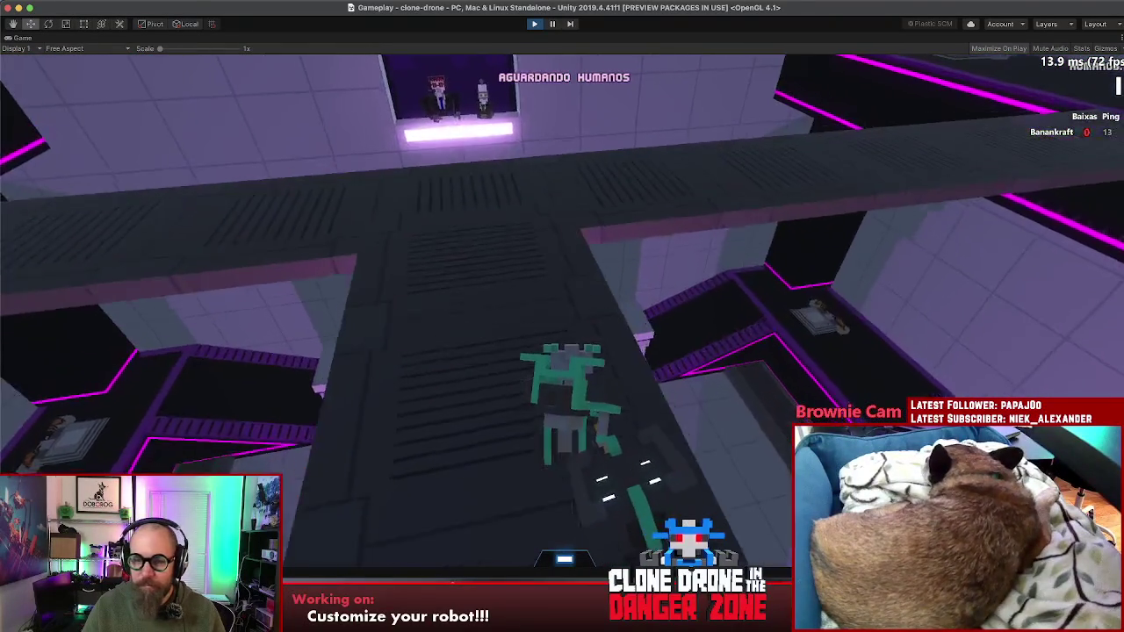
key("w")
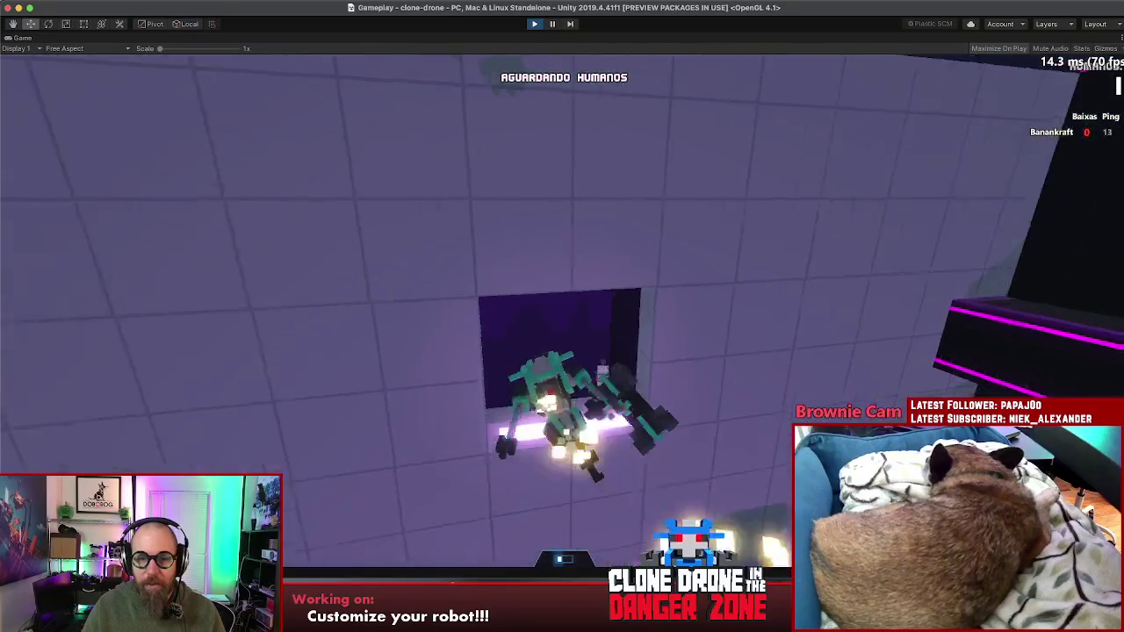
key("s")
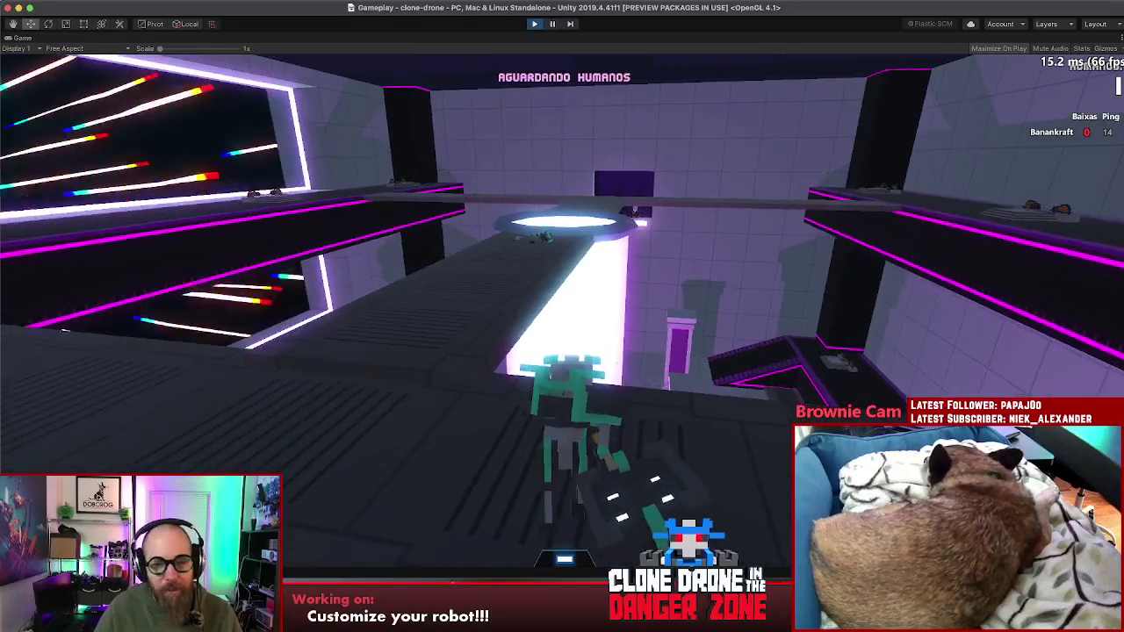
key("Escape")
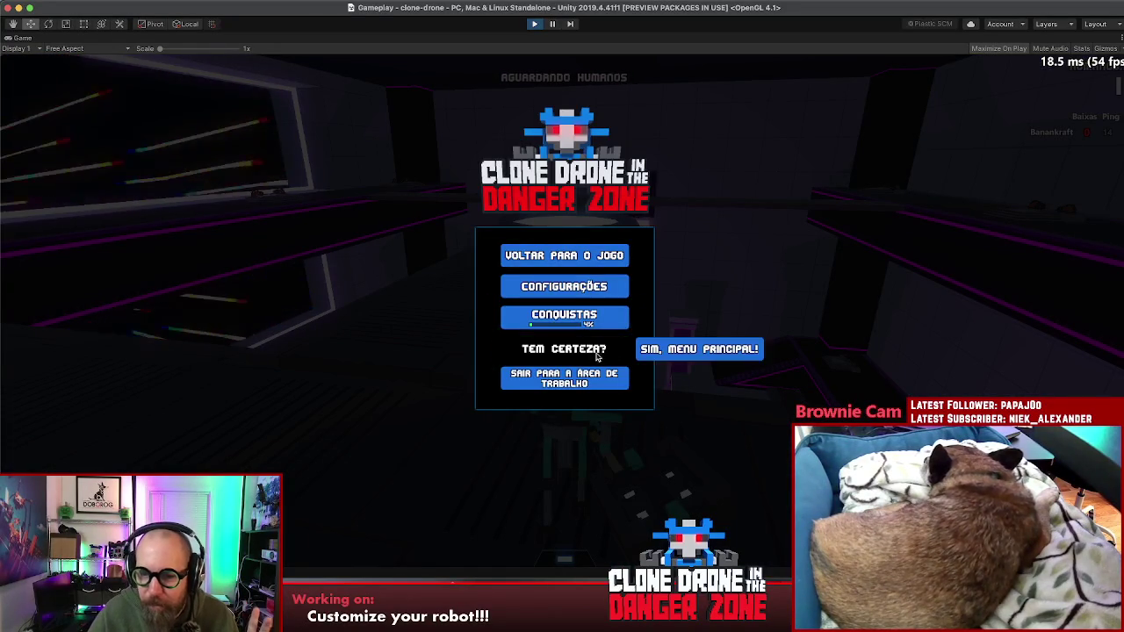
- Confirm quitting to the main menu, then stop play mode
left_click(649, 353)
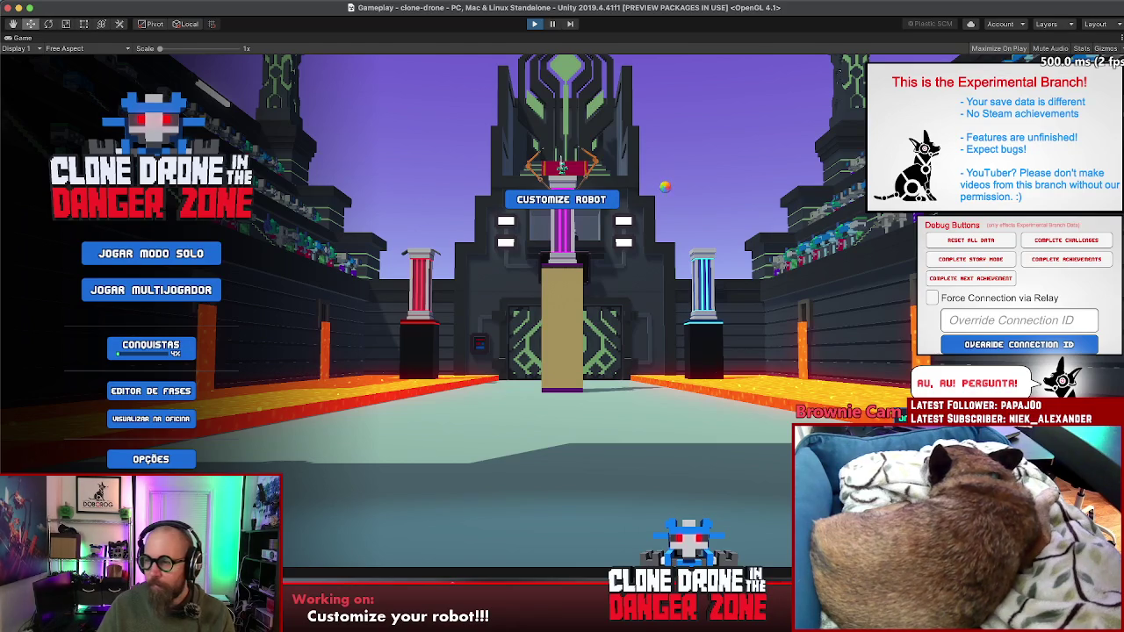
key("super+p")
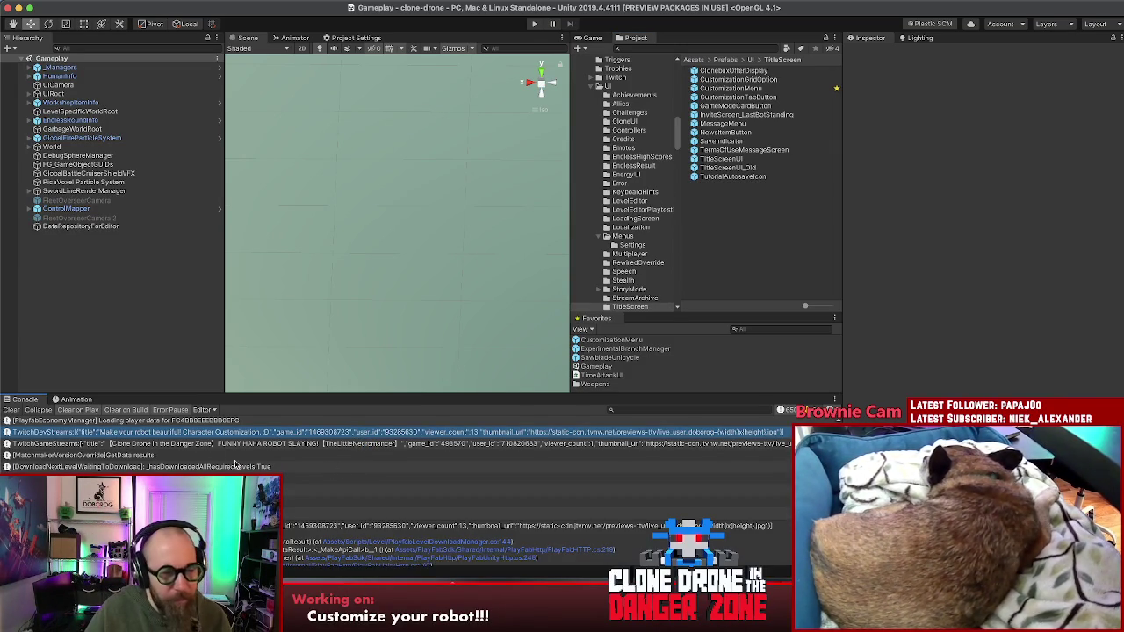
- Clear the Console log entries and open the CustomizationMenu prefab in Prefab Mode
left_click(207, 456)
left_click(9, 410)
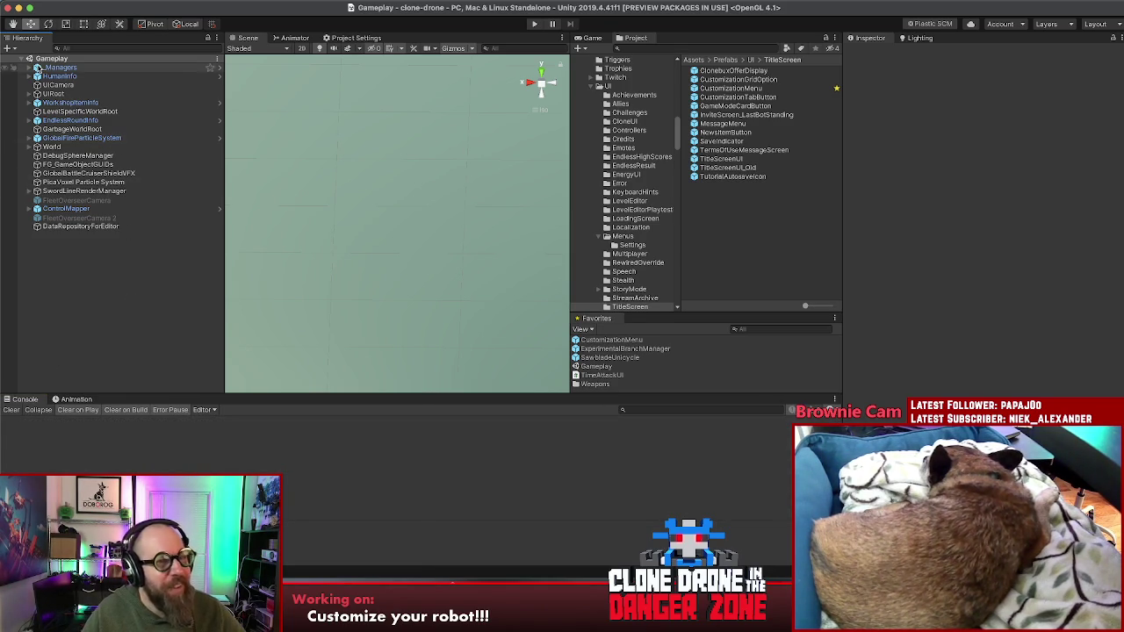
left_click(636, 341)
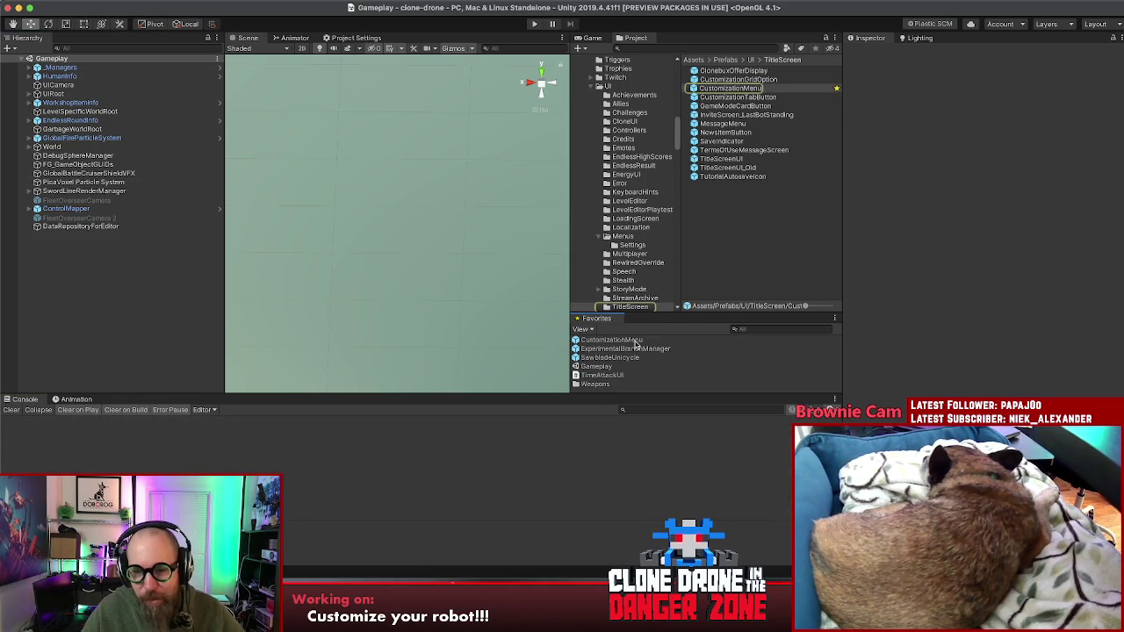
left_click(983, 84)
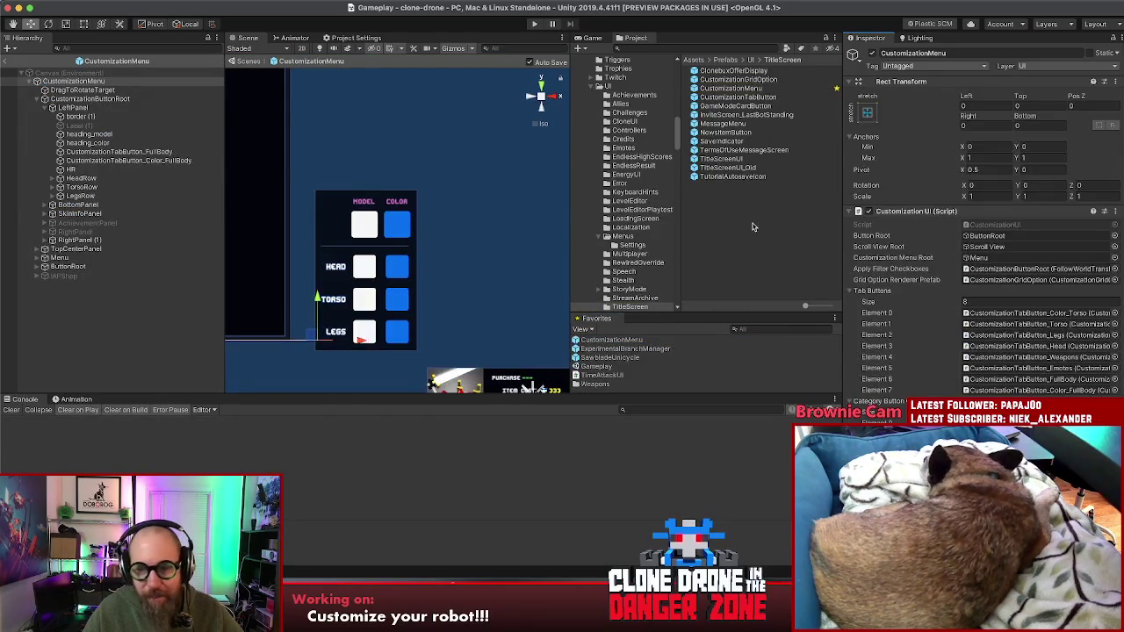
left_click(755, 223)
left_click(522, 588)
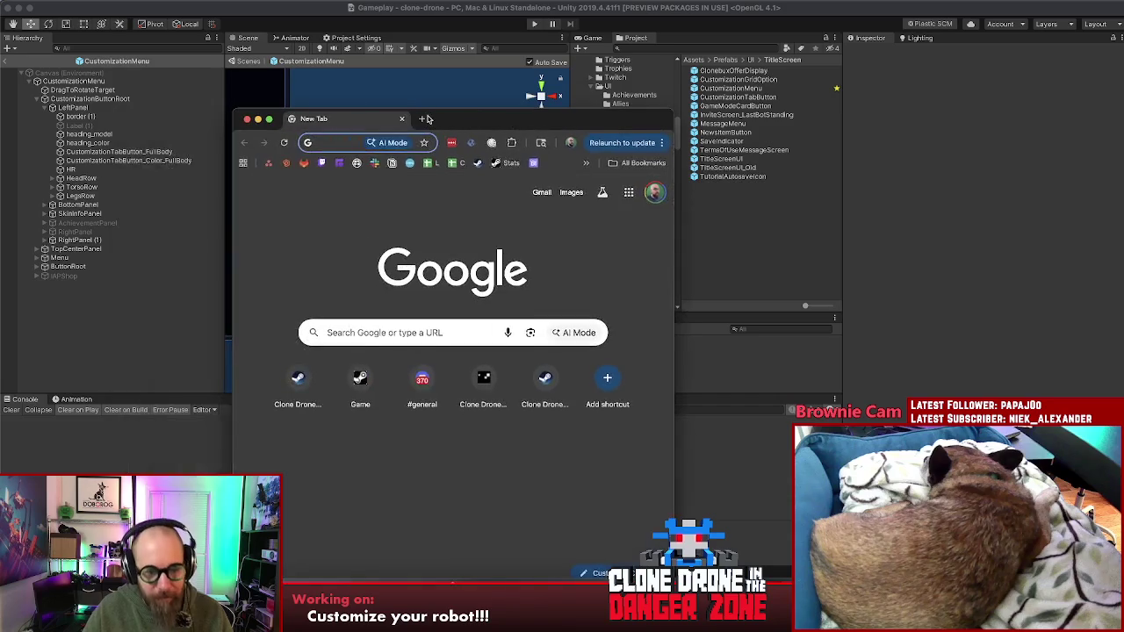
- Open the Loggly website in a maximized Chrome window and go to its login page
type("log")
key("Return")
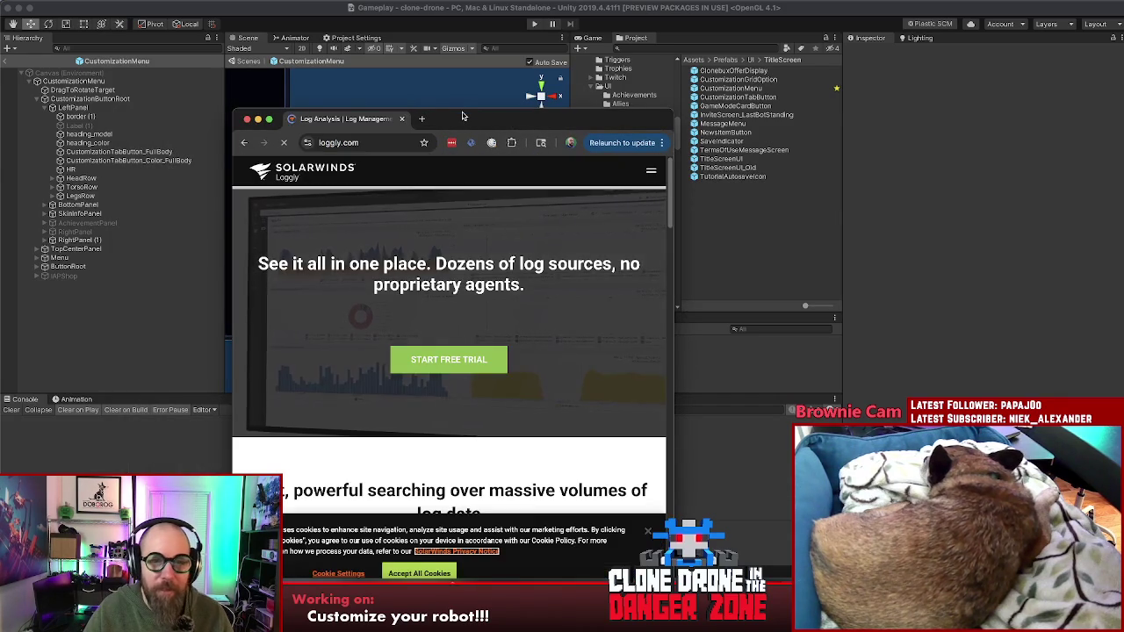
double_click(462, 114)
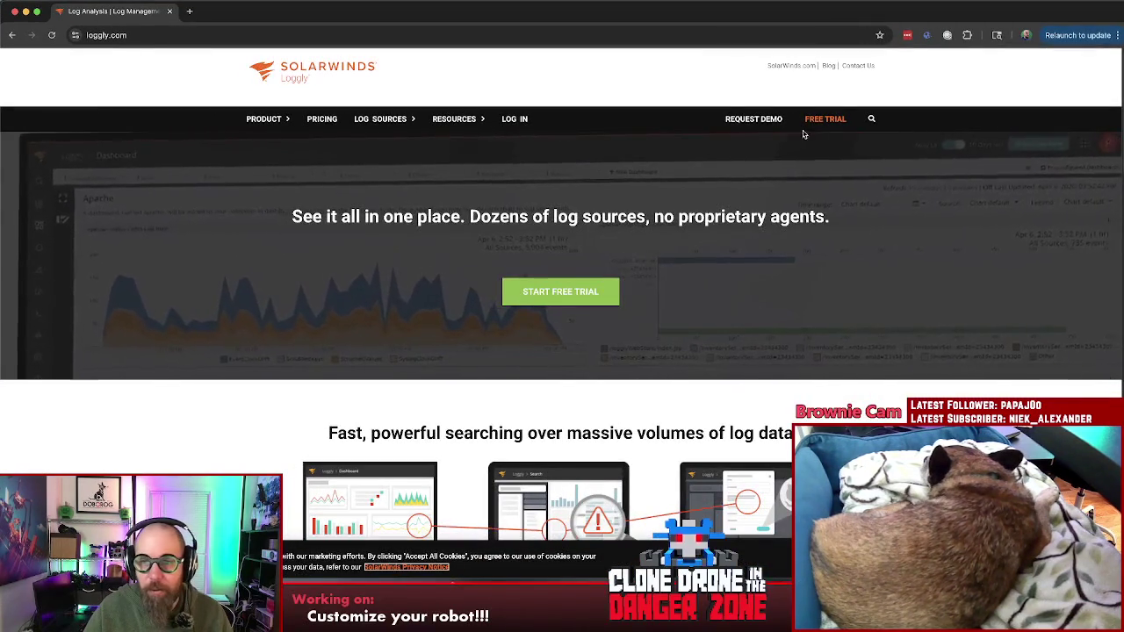
left_click(515, 120)
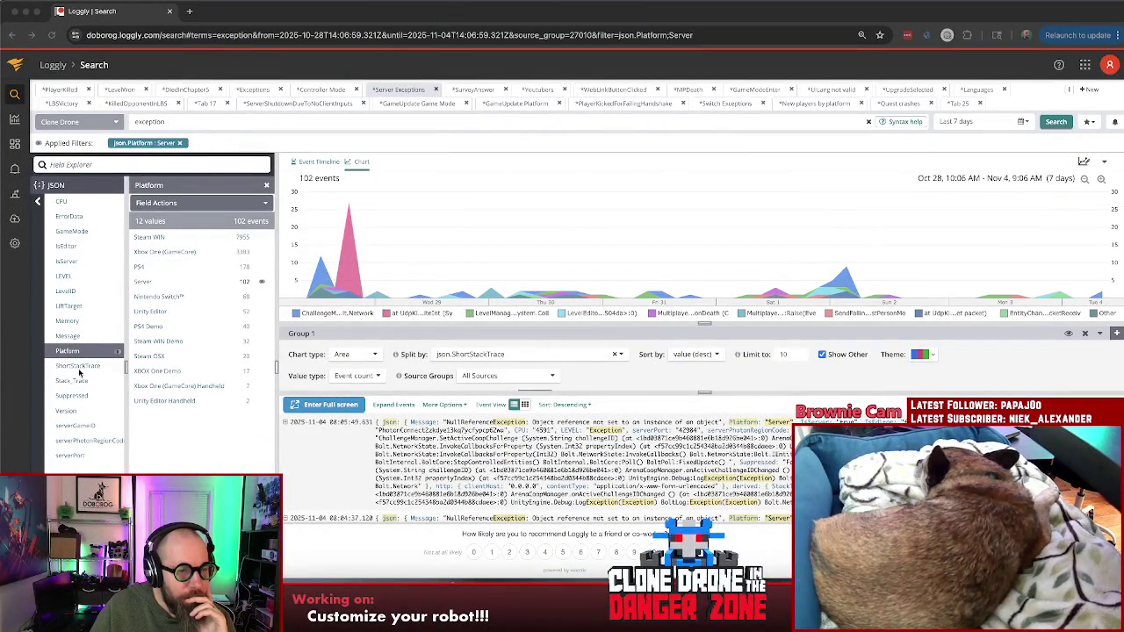
- Replace the Platform Server filter with Version filters 1.7.0.24 and 1.7.0.27
left_click(69, 410)
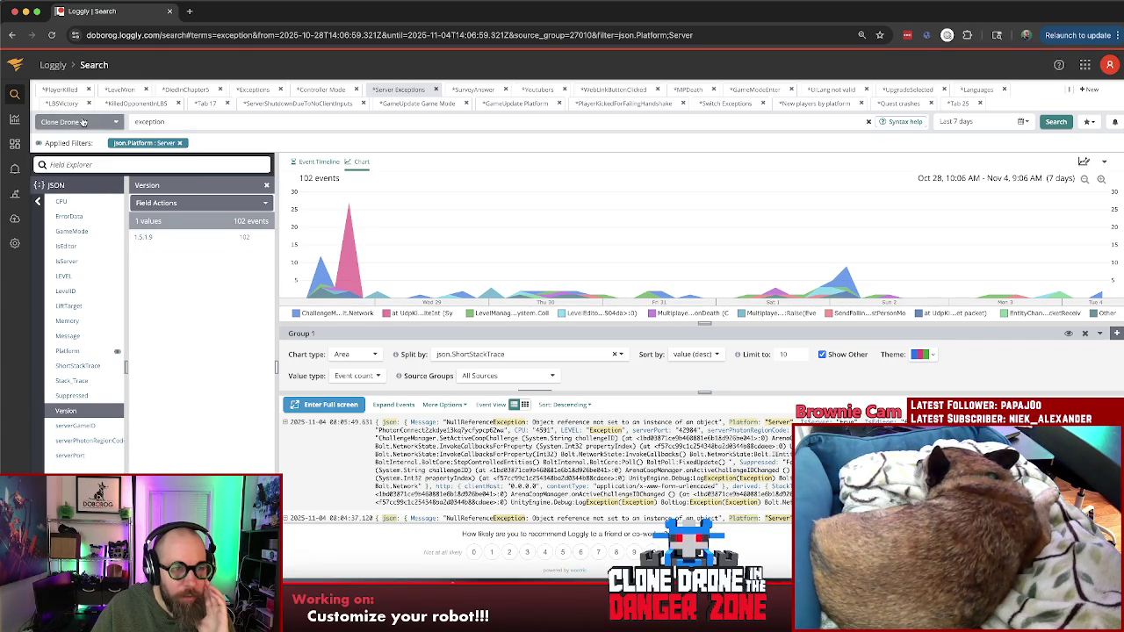
left_click(180, 144)
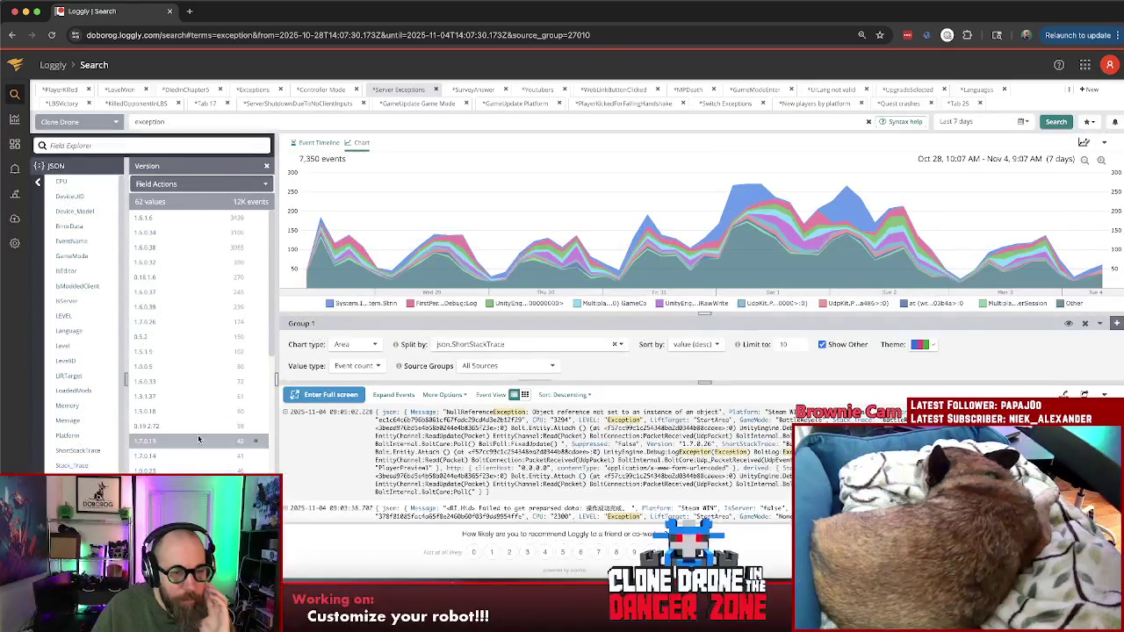
scroll(198, 439, "down", 4)
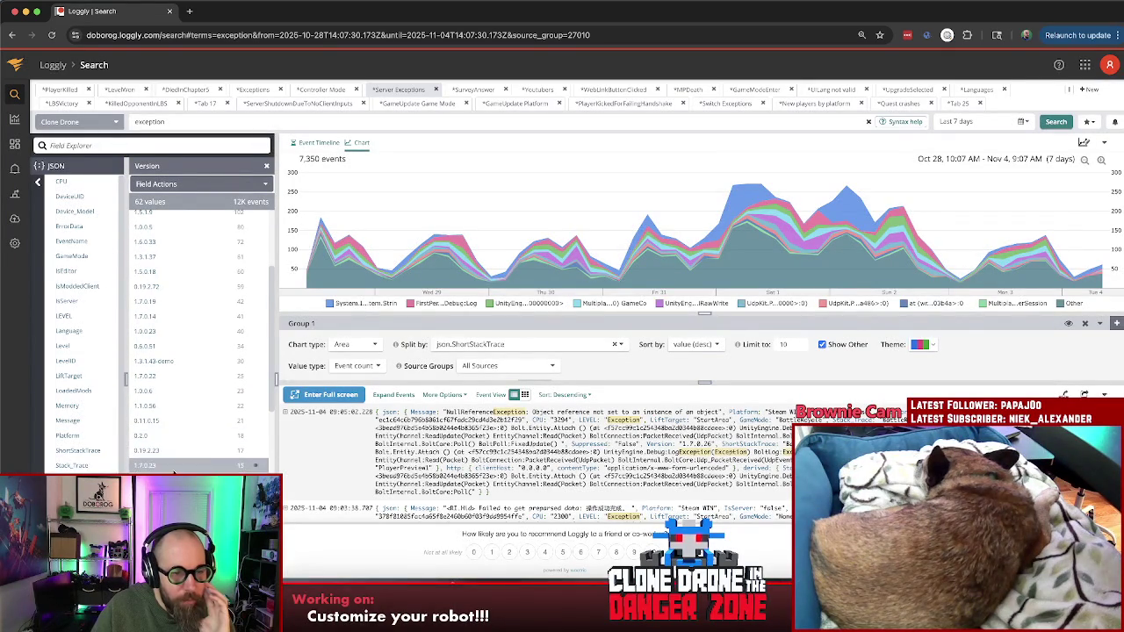
scroll(188, 351, "down", 8)
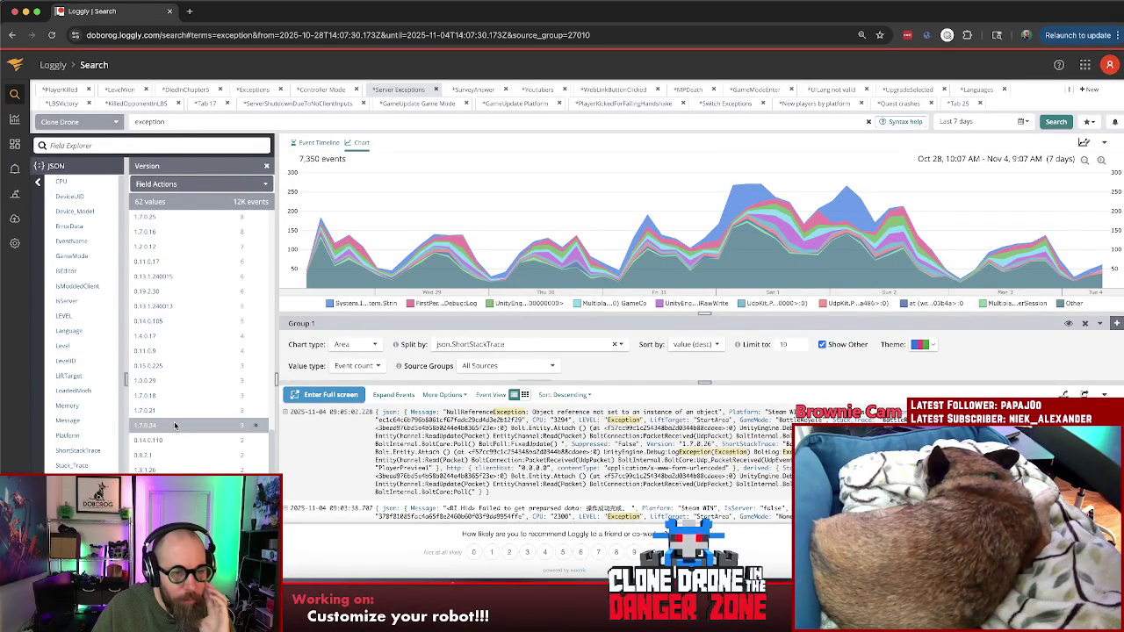
left_click(174, 427)
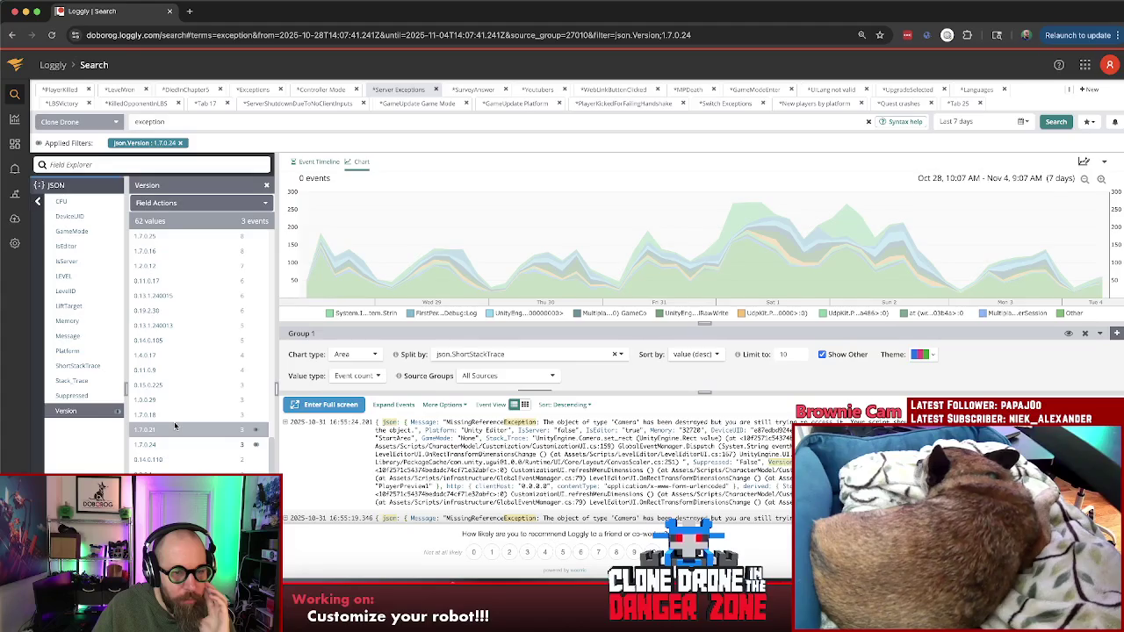
left_click(145, 467)
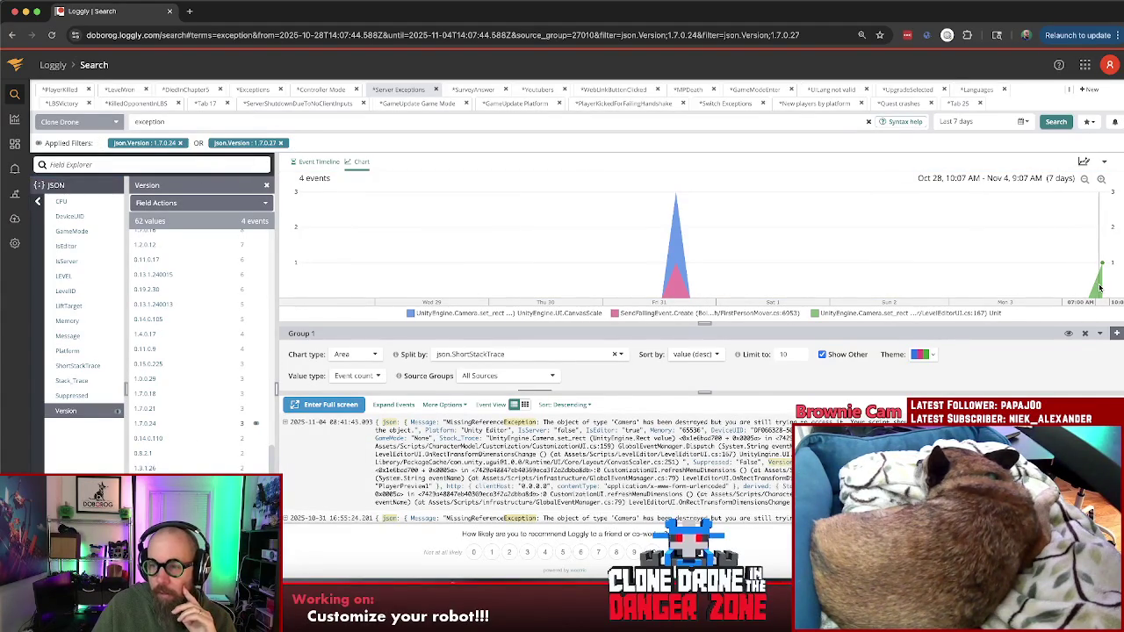
mouse_move(1102, 266)
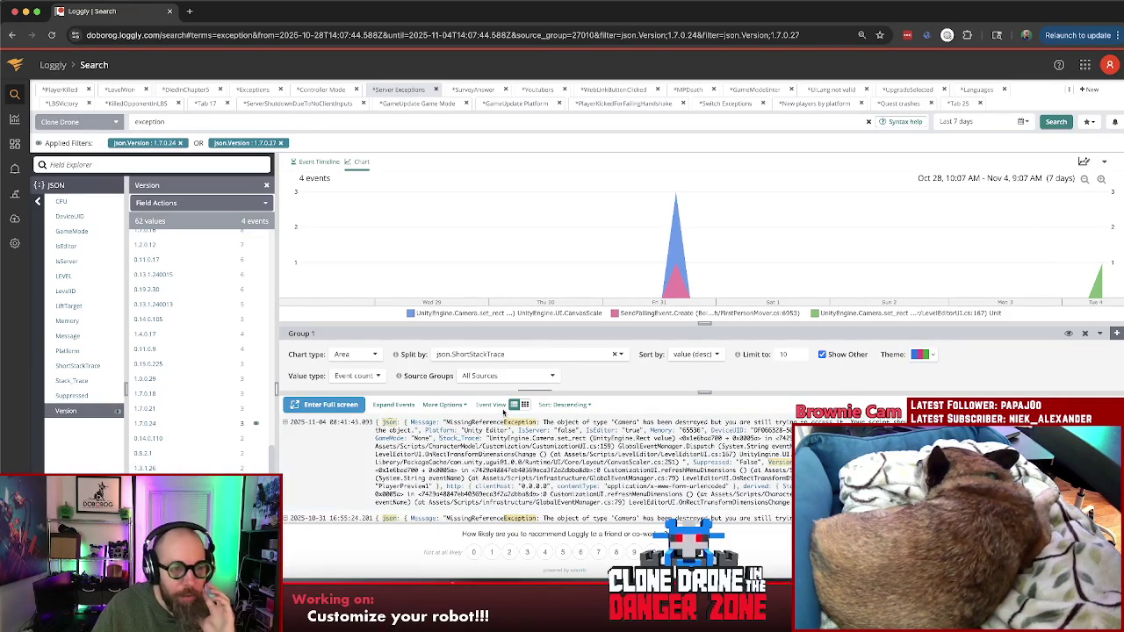
- Expand the newest MissingReferenceException event, select its message and short stack trace, and open a new tab
left_click(634, 463)
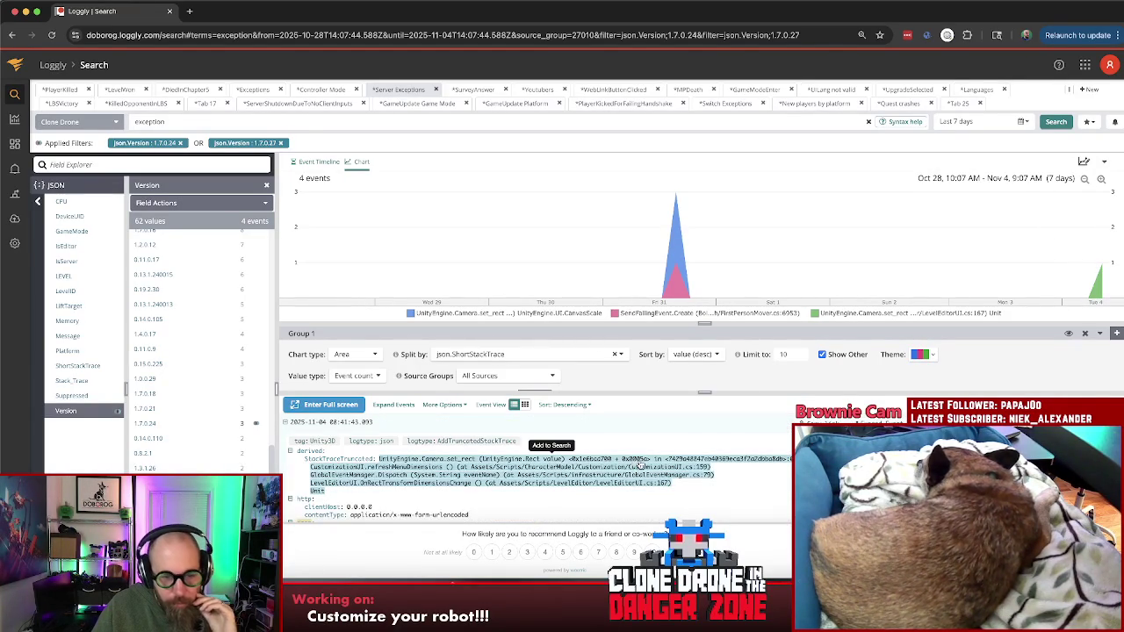
scroll(347, 449, "up", 1)
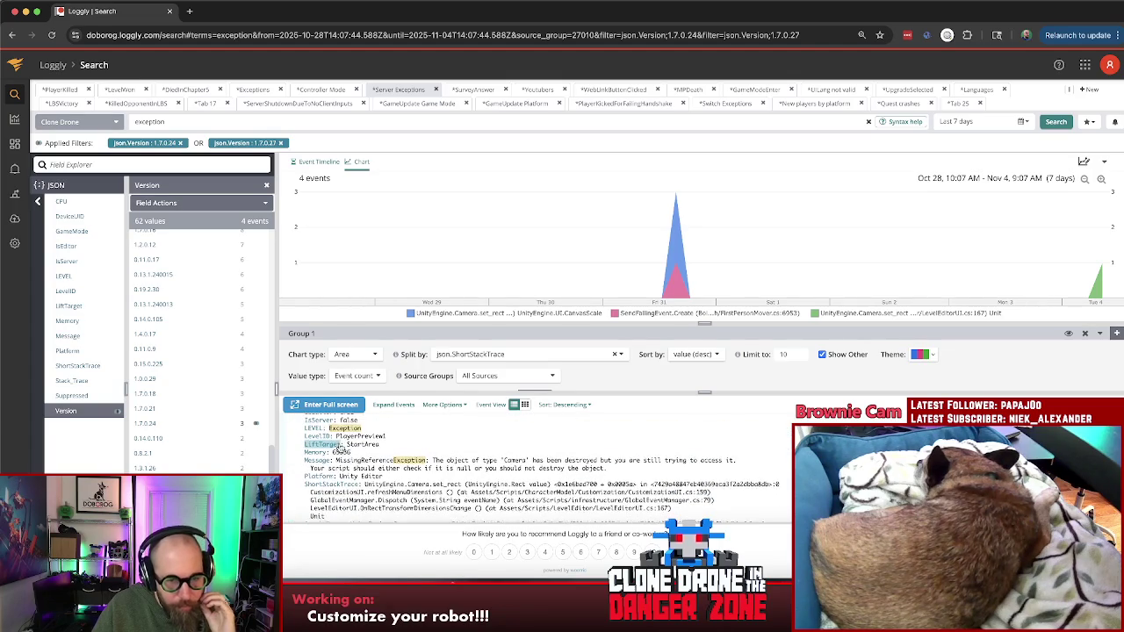
triple_click(396, 475)
left_click(396, 475)
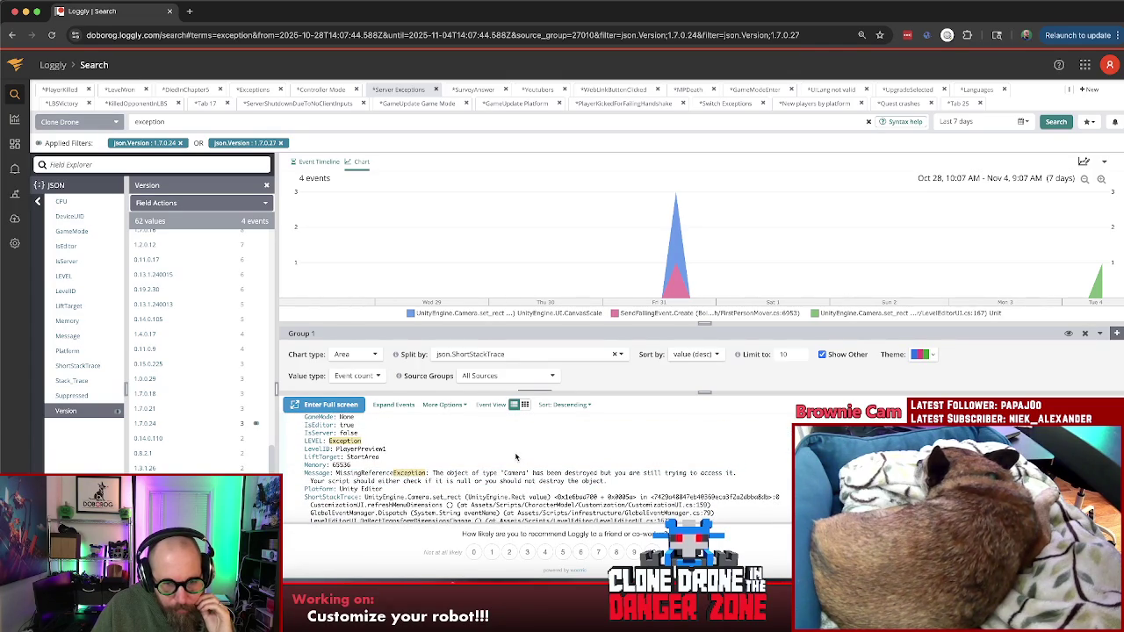
scroll(488, 455, "down", 2)
triple_click(488, 456)
scroll(488, 456, "up", 1)
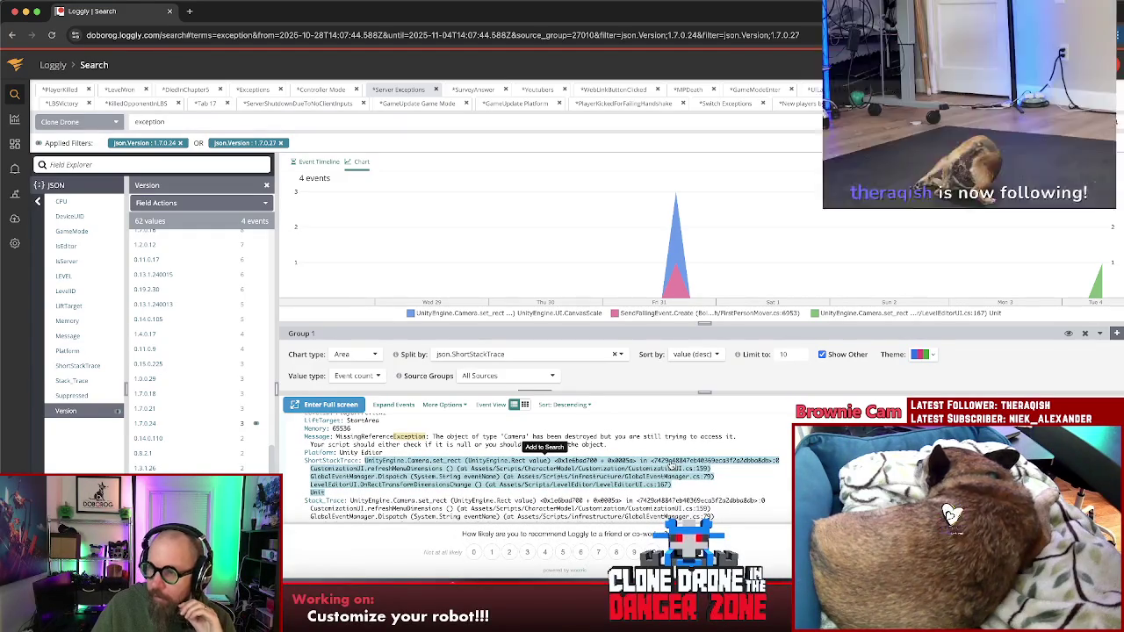
scroll(672, 467, "up", 1)
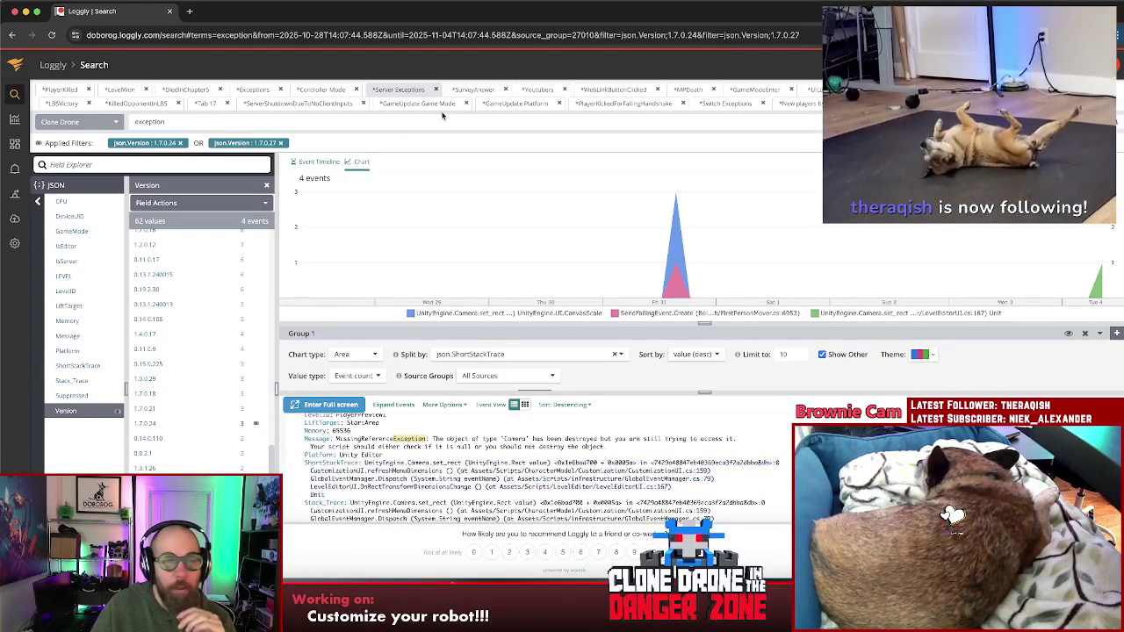
left_click(189, 10)
- Go to the Doborog Discord server's #cddz-bug-reports channel and view the crash screenshot full size
type("d")
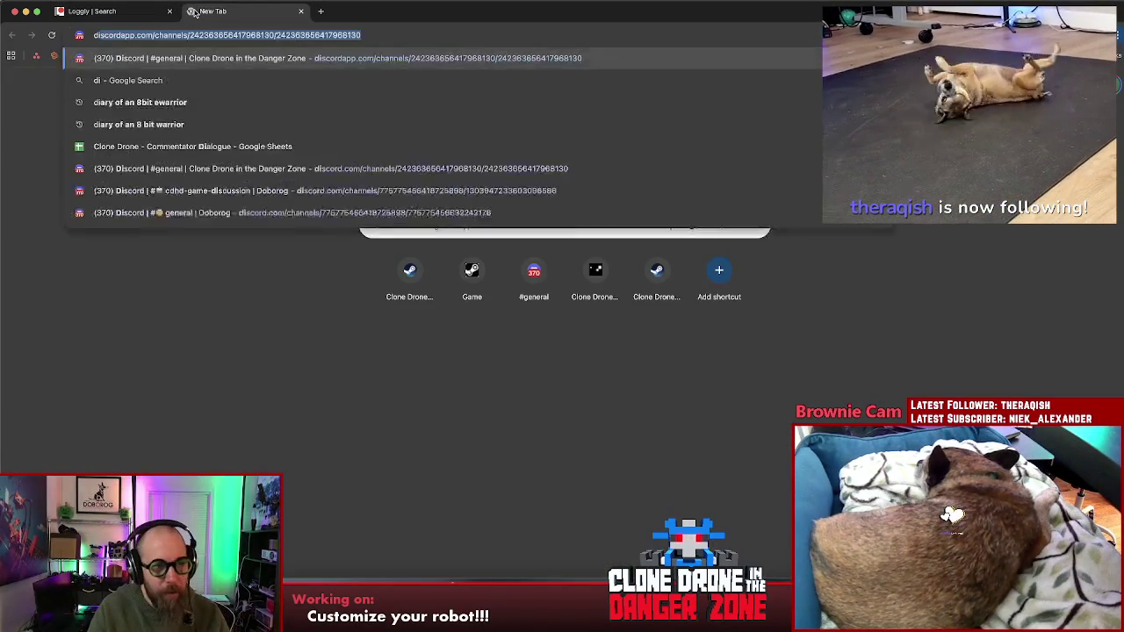
key("Return")
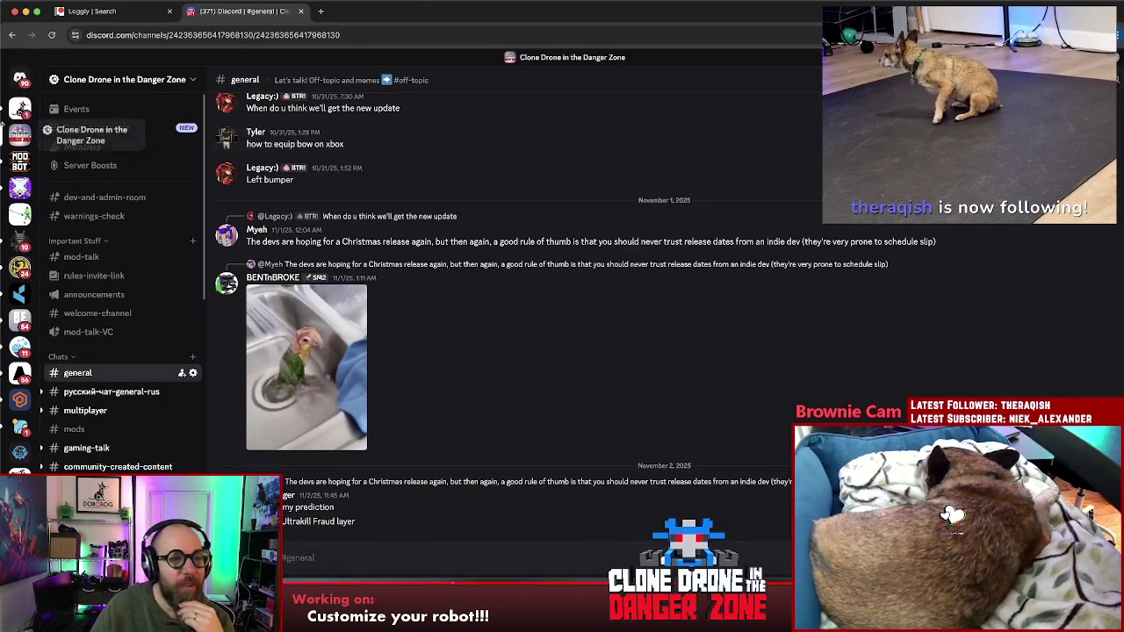
left_click(19, 133)
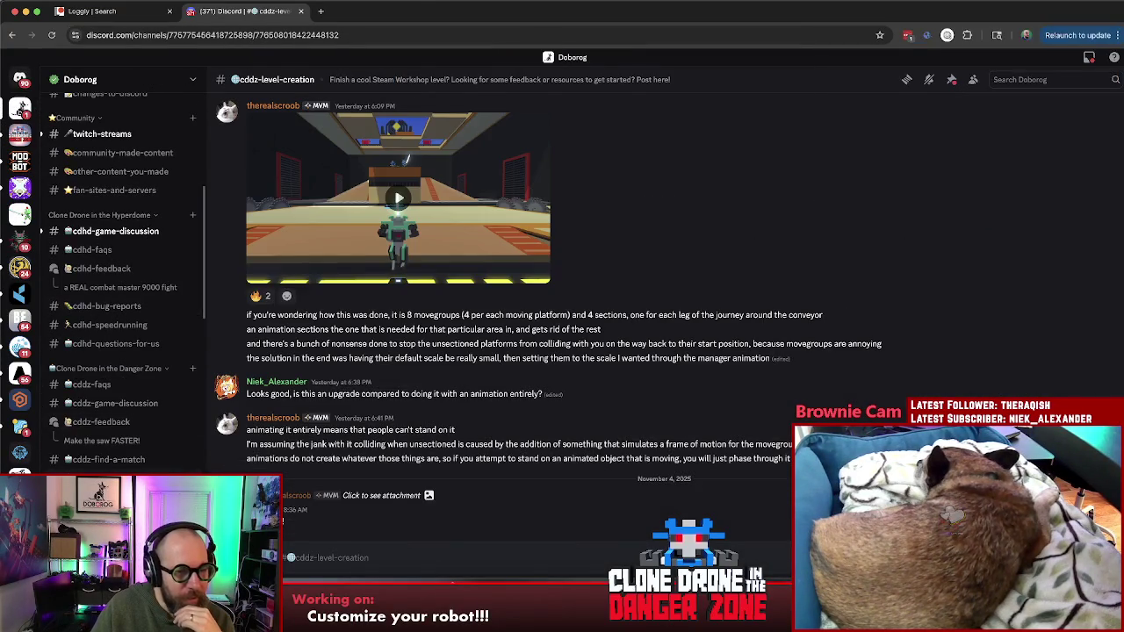
left_click(105, 478)
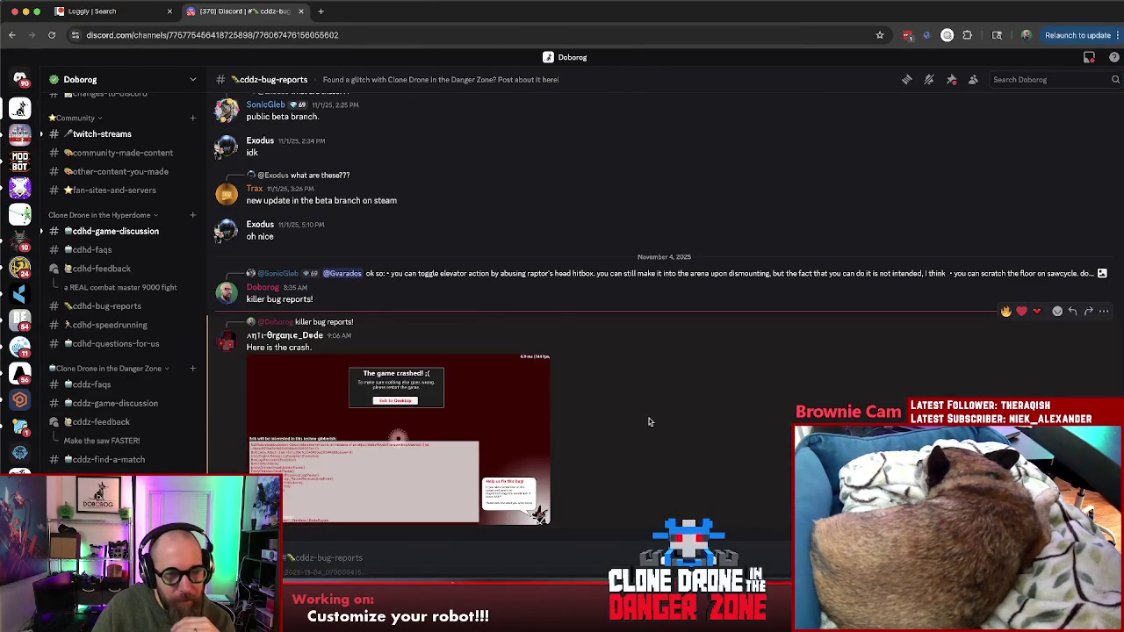
left_click(361, 437)
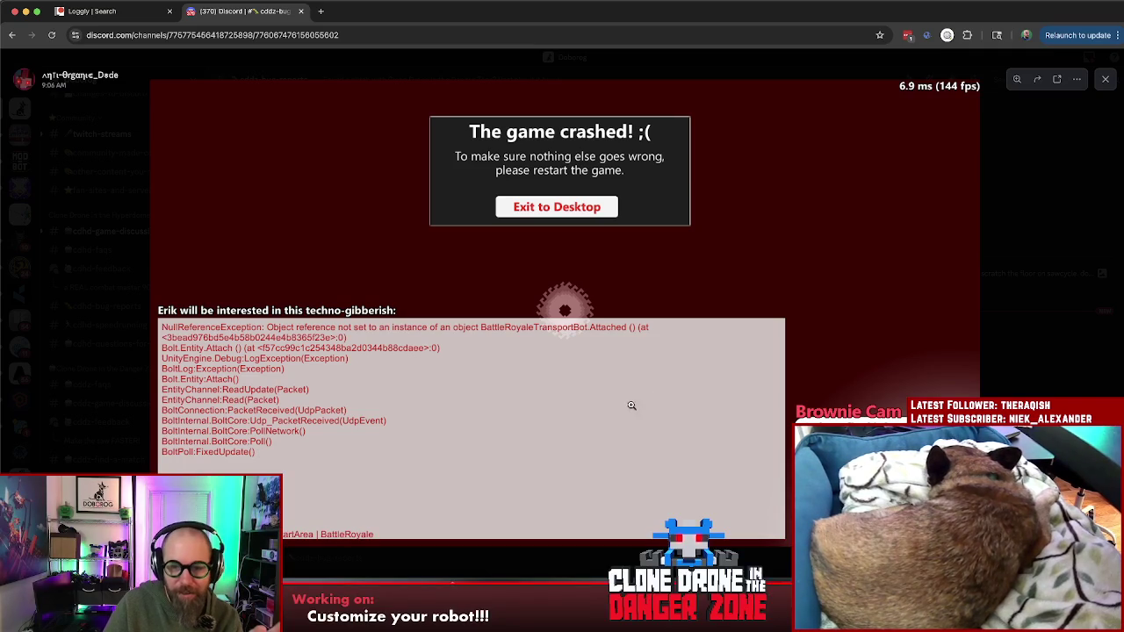
- In Rider, search everywhere for 'battleroy' and open BattleRoyaleTransportBot.cs
key("super+Tab")
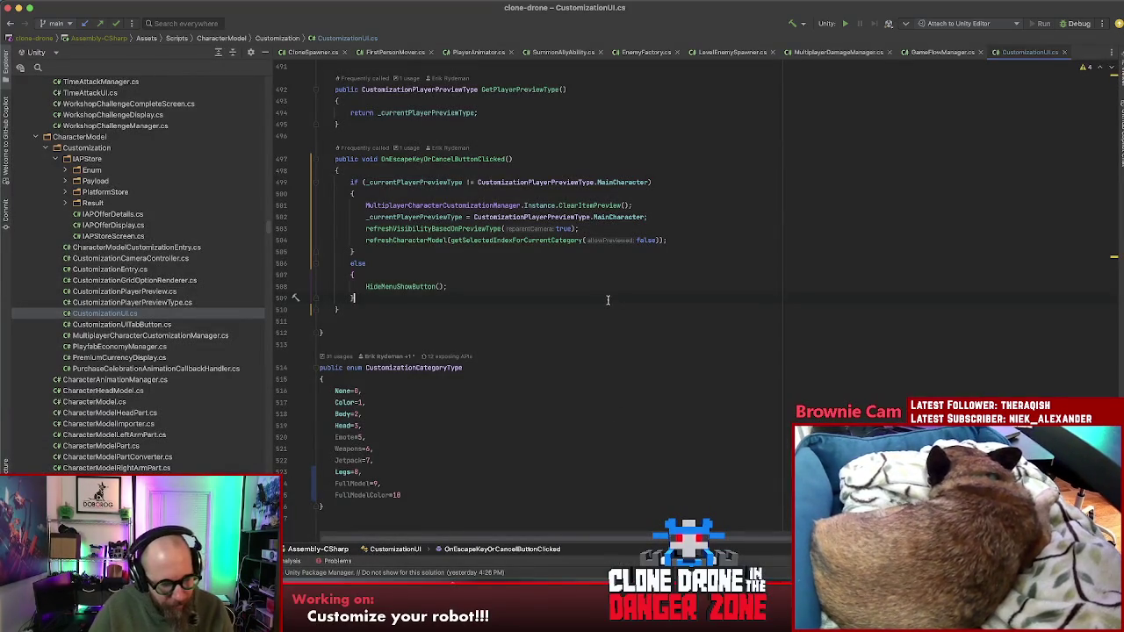
key("shift")
key("shift")
type("battleroyaletransportbot")
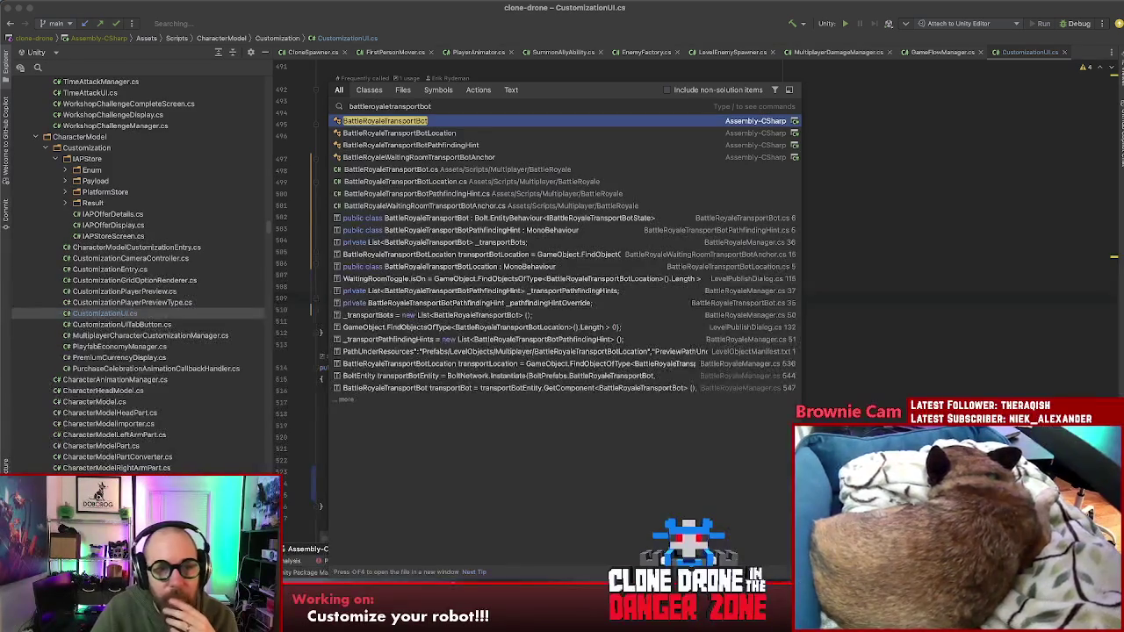
key("Escape")
- Read through the Attached and IsDetached code, then return to Unity
scroll(667, 307, "down", 10)
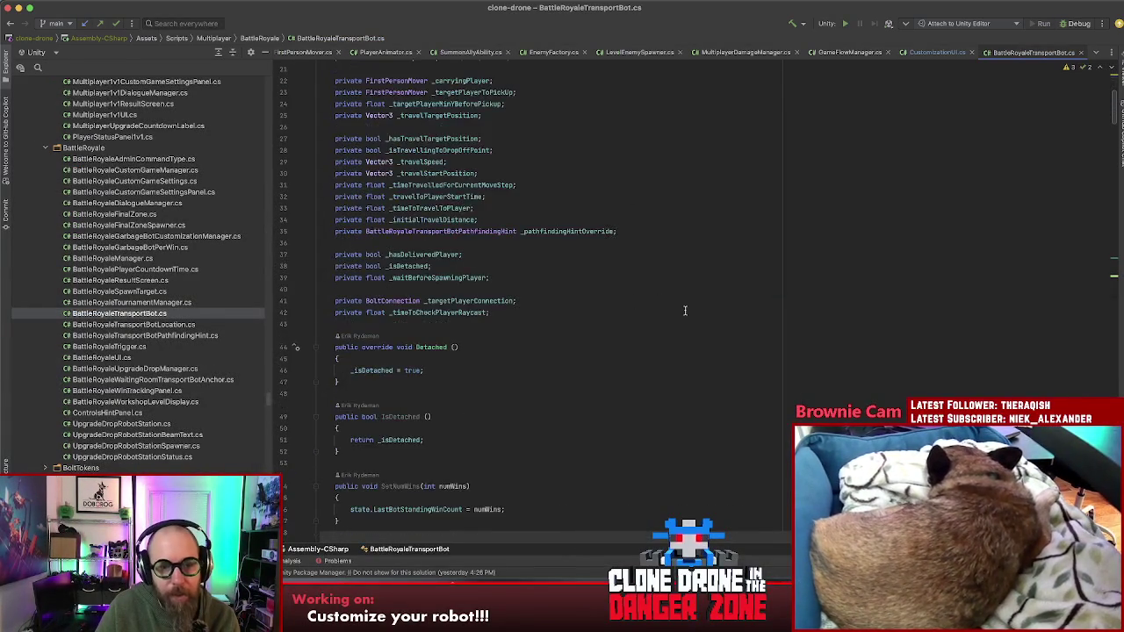
scroll(633, 360, "down", 1)
left_click(633, 360)
scroll(633, 360, "down", 5)
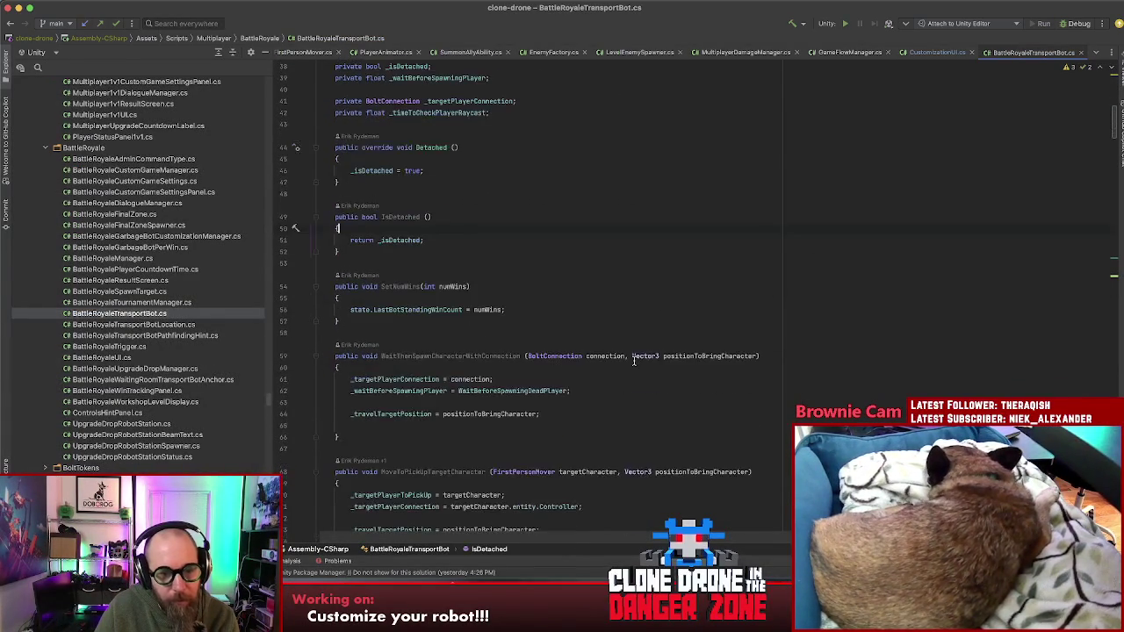
scroll(633, 360, "down", 15)
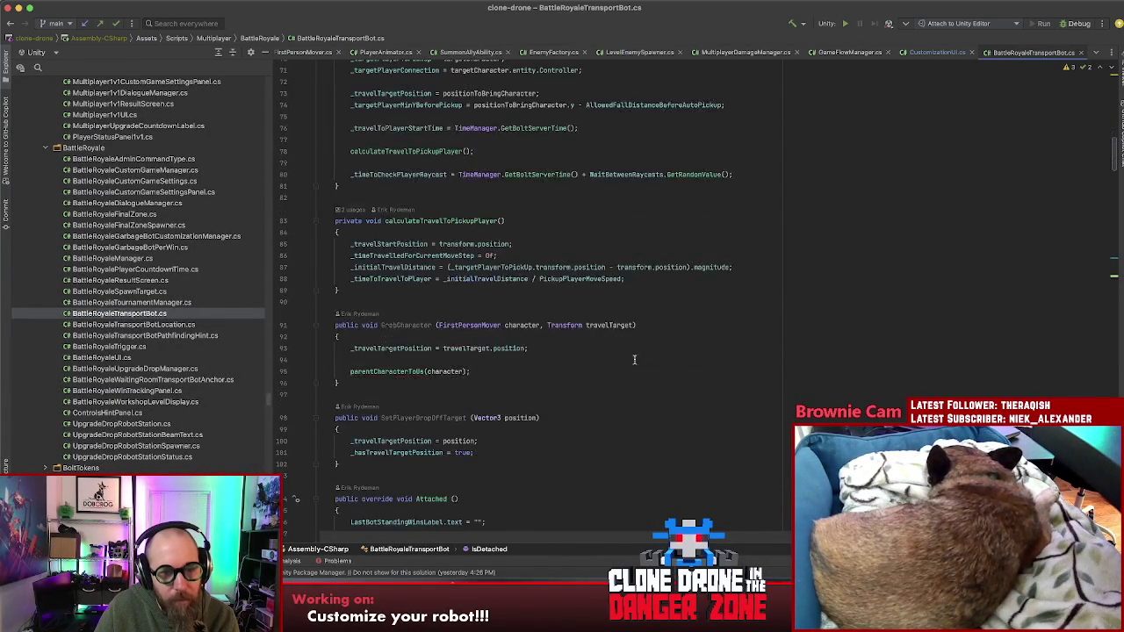
scroll(634, 360, "down", 2)
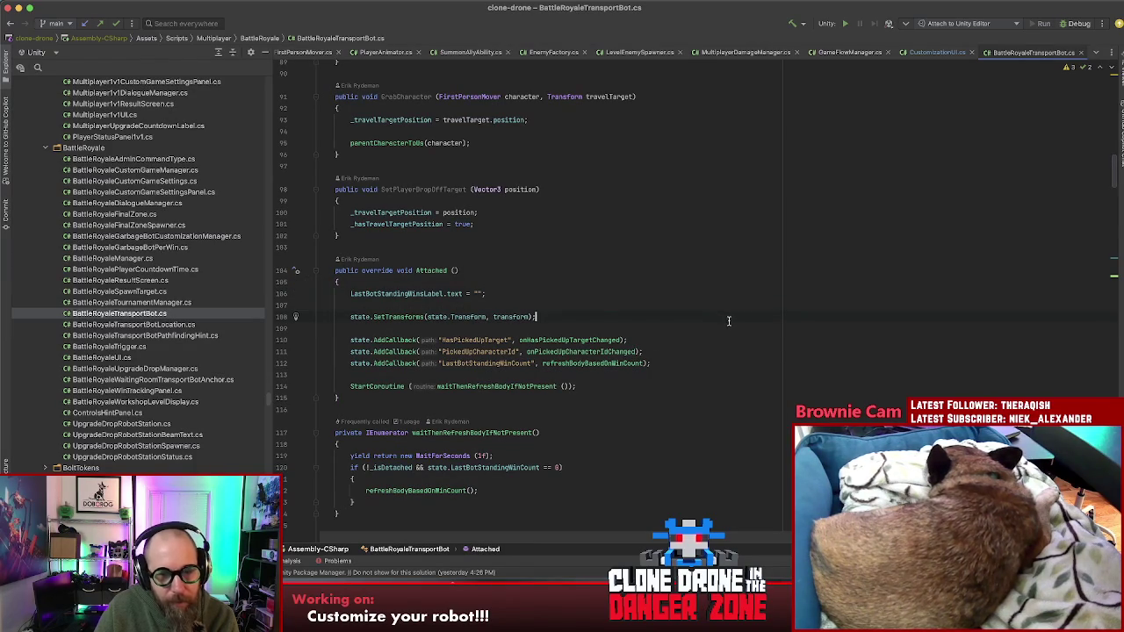
scroll(722, 352, "down", 20)
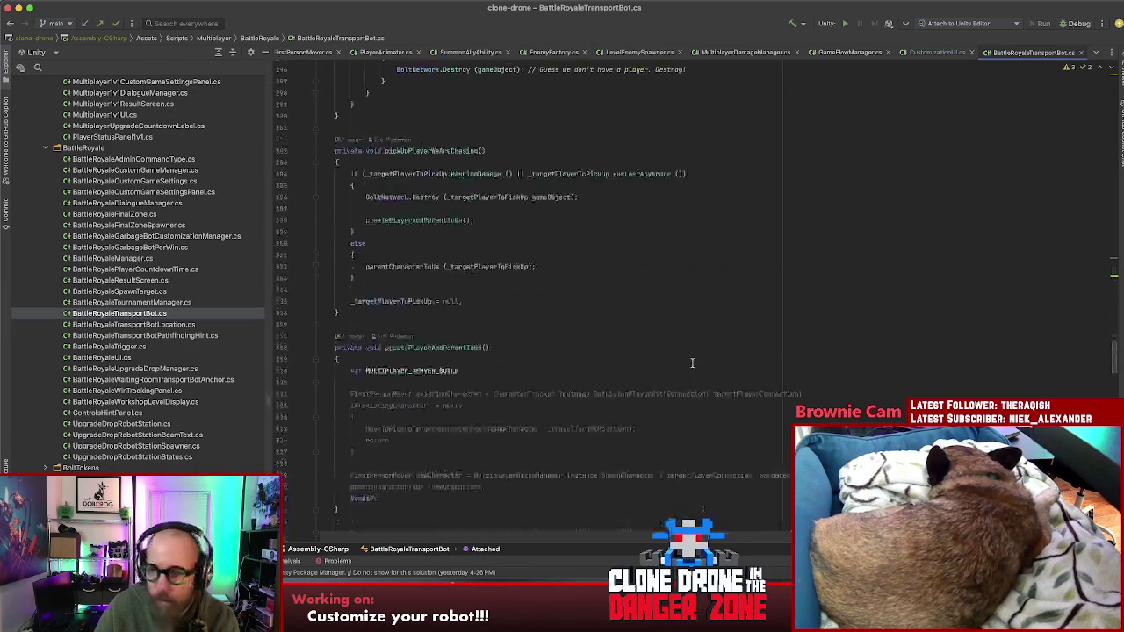
scroll(691, 367, "up", 5)
key("super+Tab")
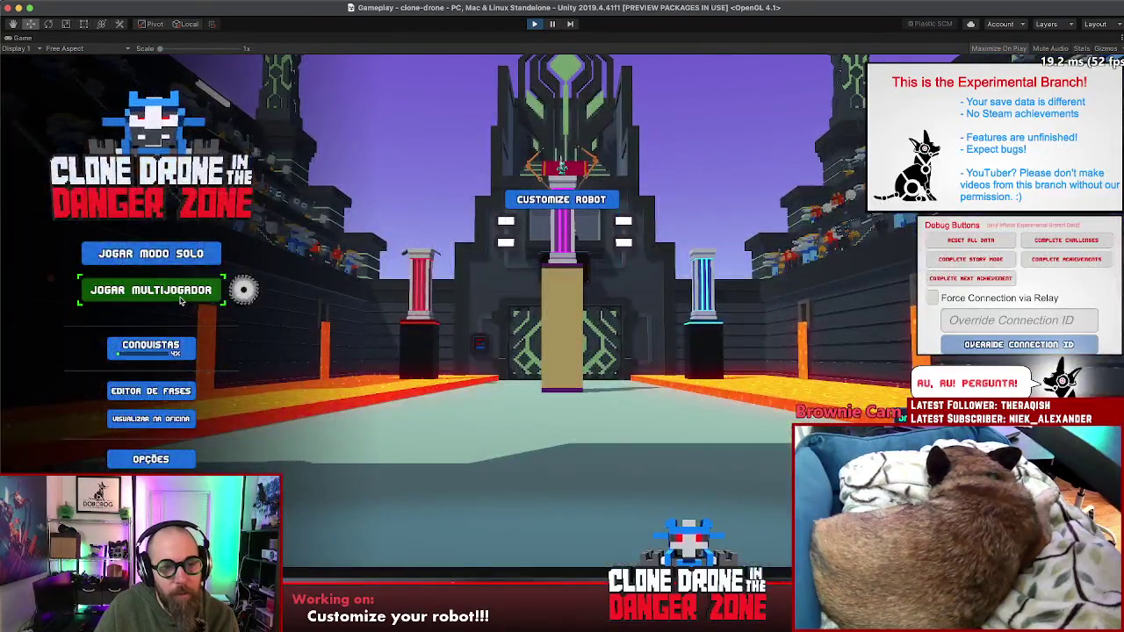
- Choose Jogar Multijogador, pick Cooperativo Infinito, and start creating the match
left_click(180, 298)
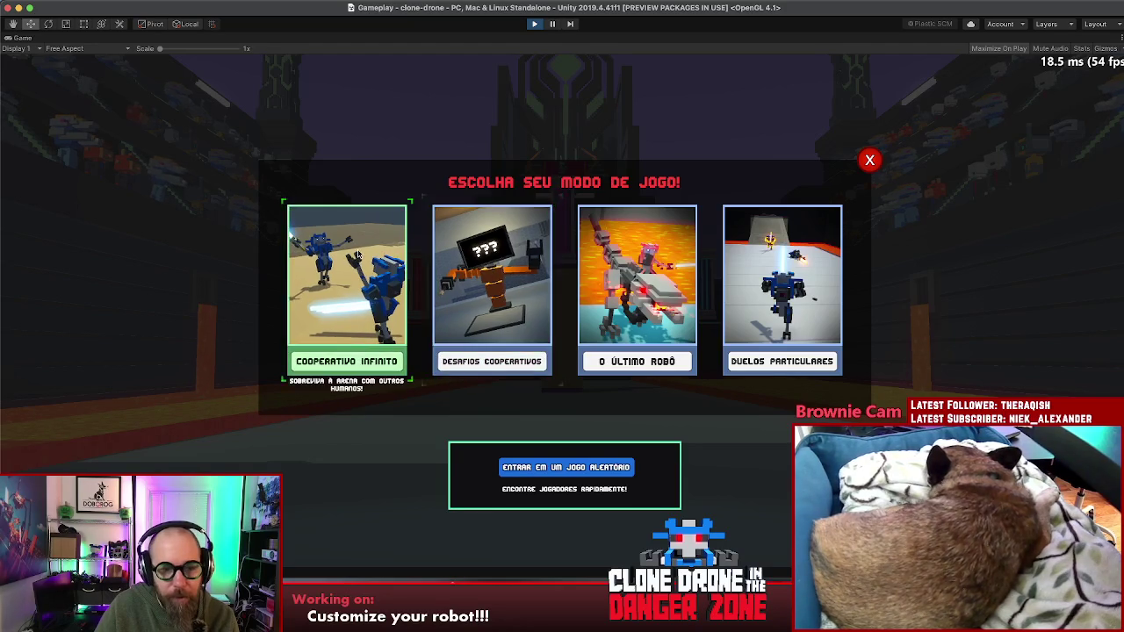
left_click(332, 262)
left_click(540, 268)
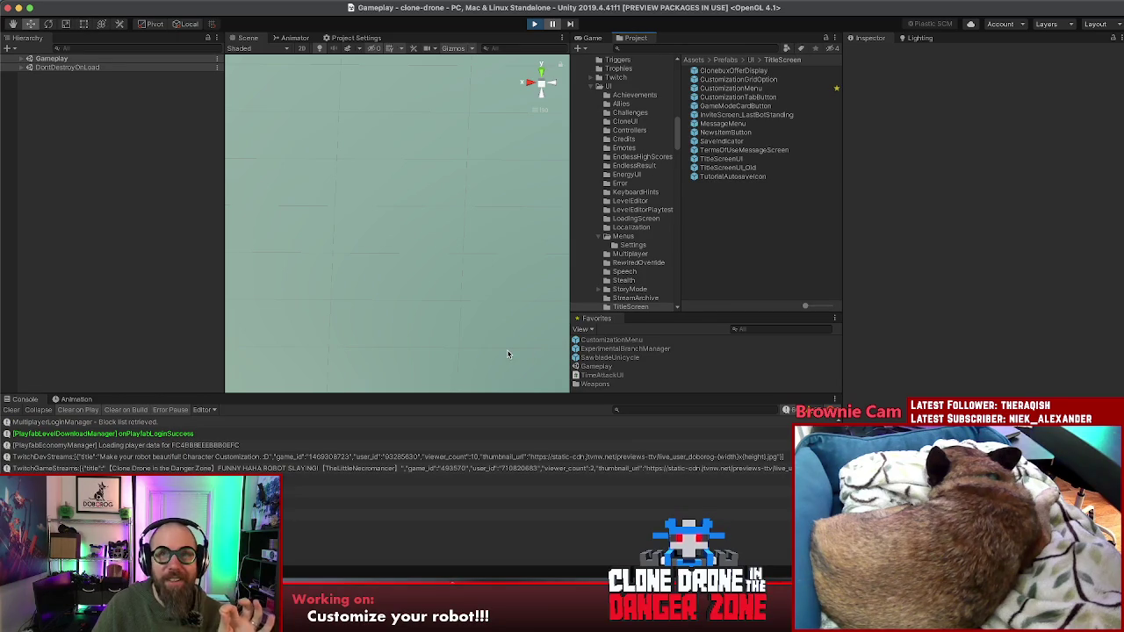
- Filter the Hierarchy for 'battler' and inspect the Battle Royale UI, customization and custom game manager objects
left_click(85, 46)
type("battler")
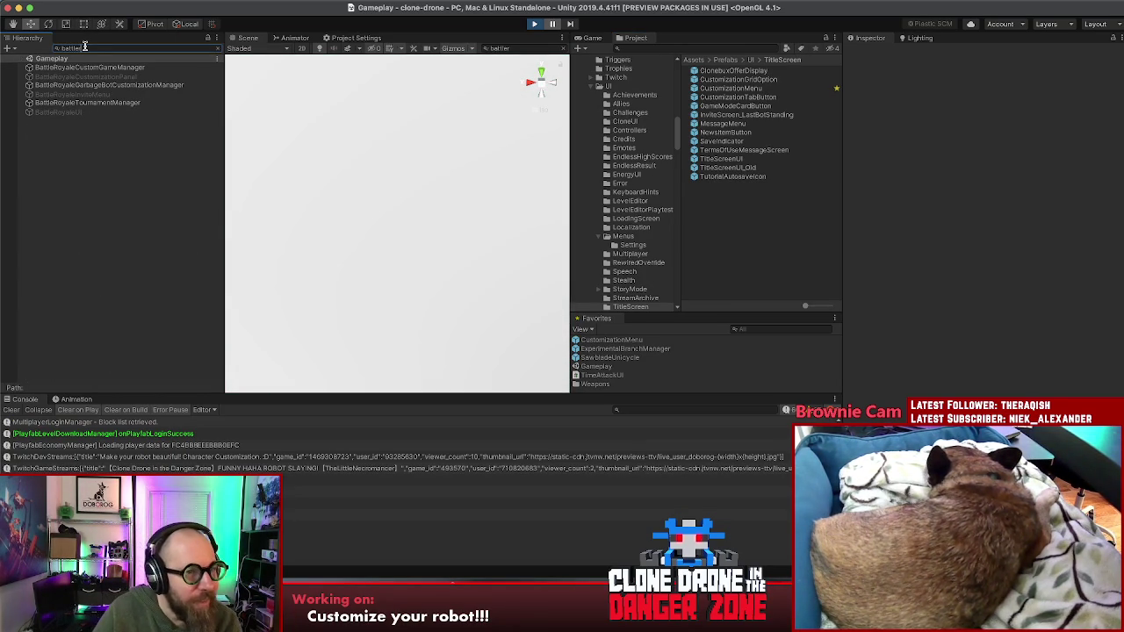
left_click(48, 112)
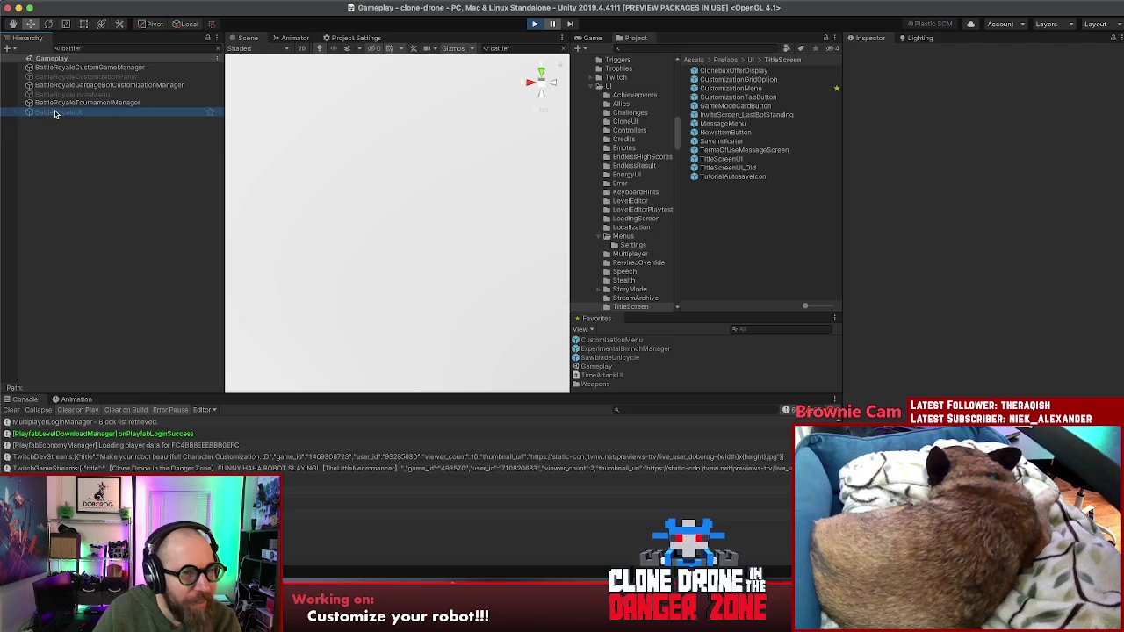
key("Up")
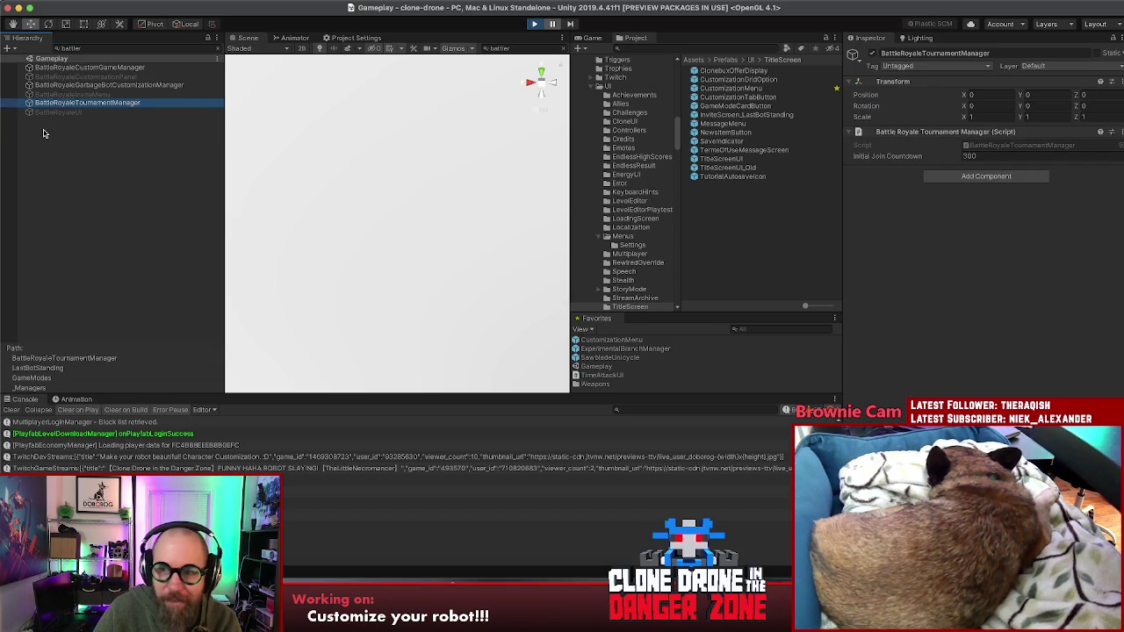
key("Up")
key("Up")
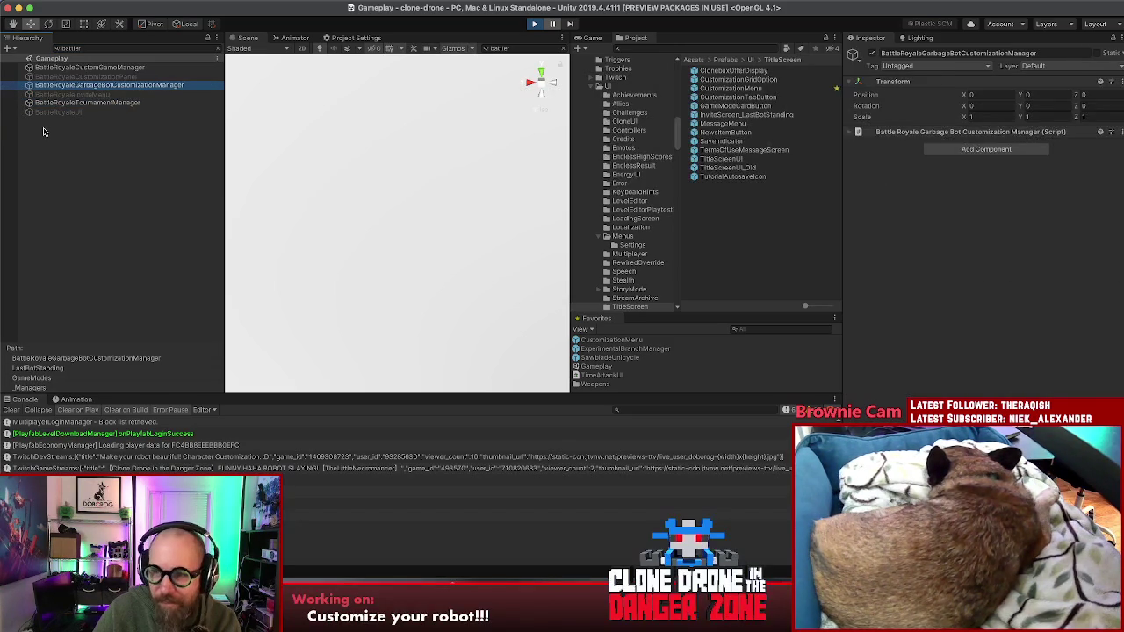
left_click(849, 134)
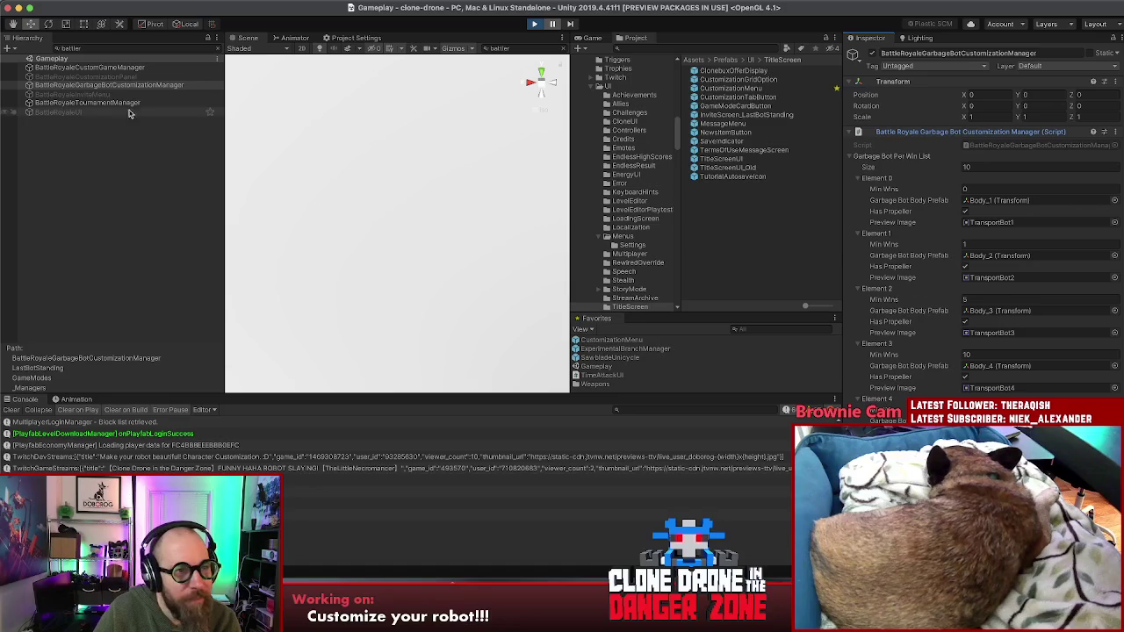
left_click(108, 77)
left_click(110, 69)
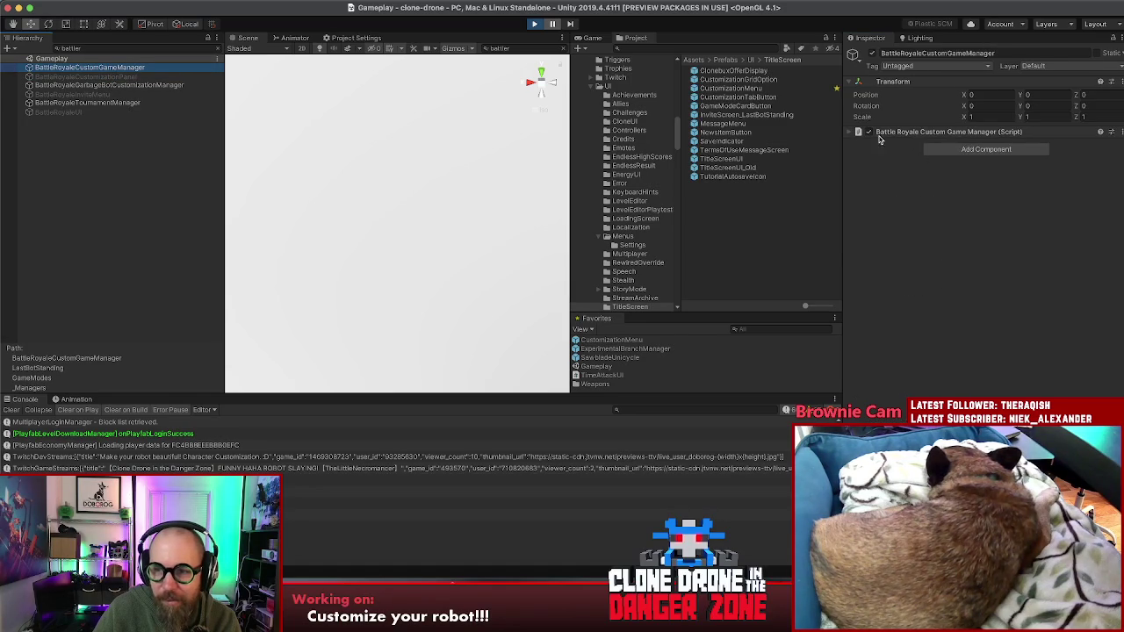
left_click(856, 134)
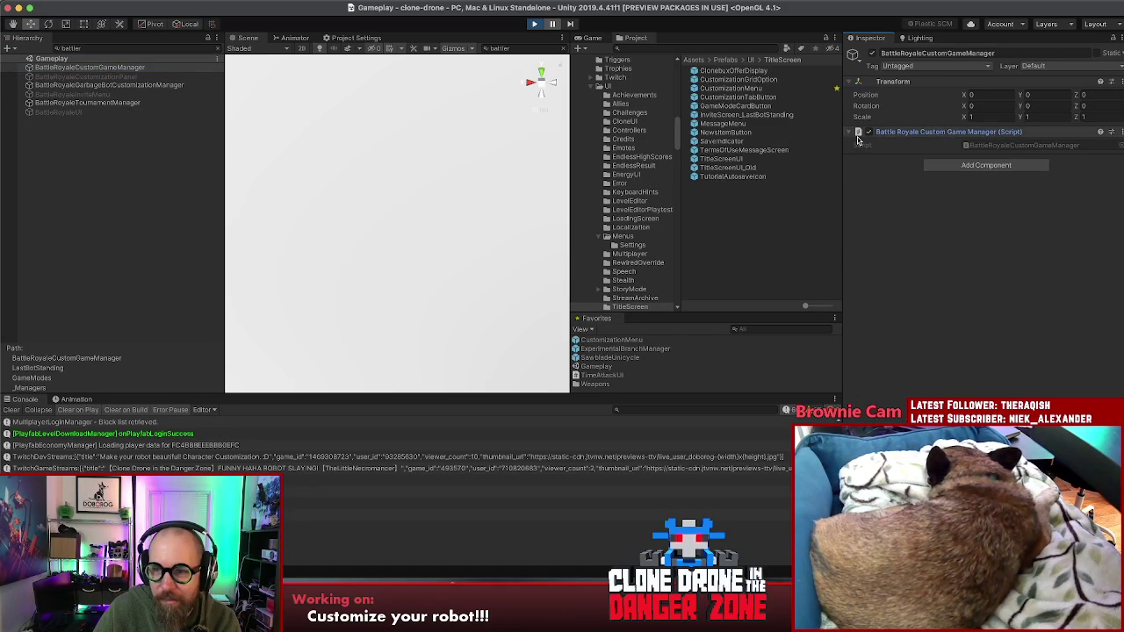
- Try a 'transpo' Hierarchy search, clear the filter, and enter play mode
double_click(96, 48)
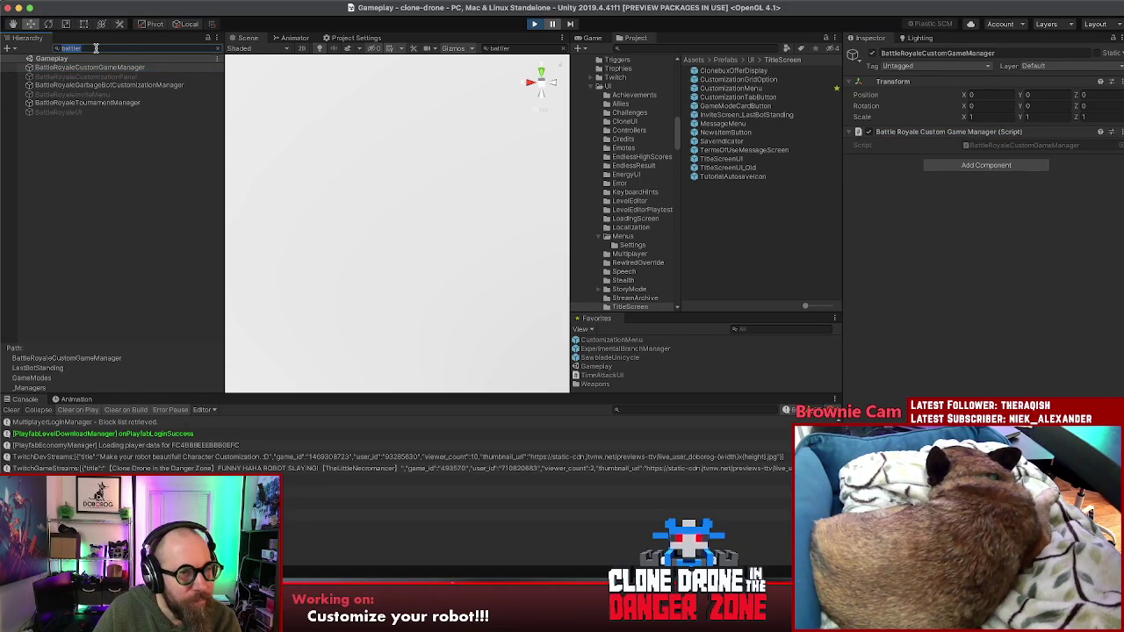
key("BackSpace")
type("transpo")
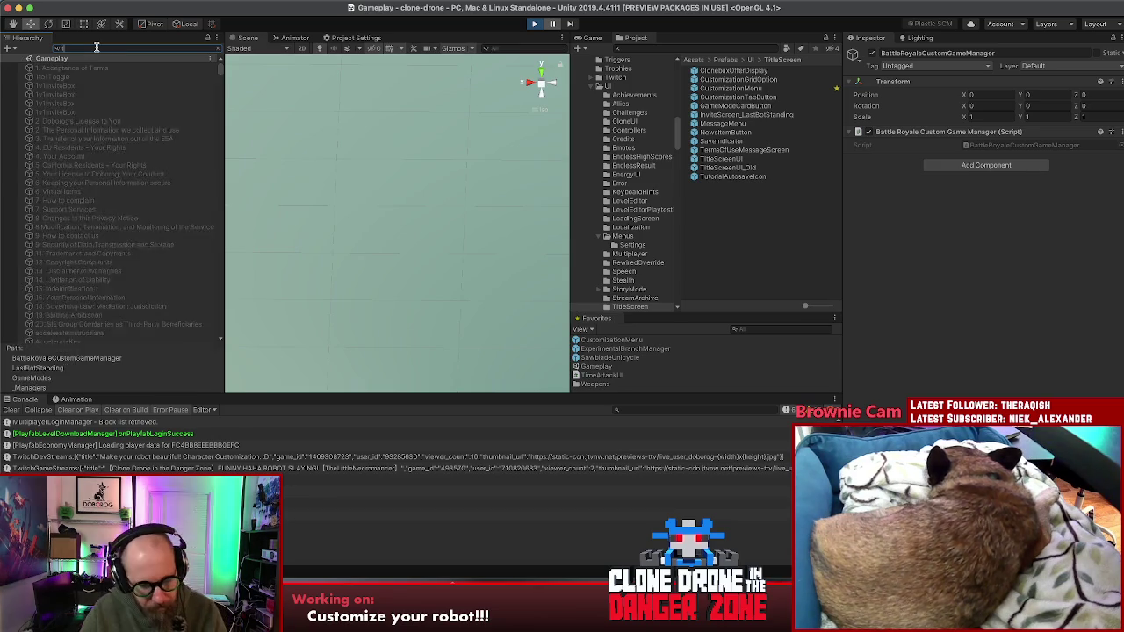
double_click(97, 48)
key("BackSpace")
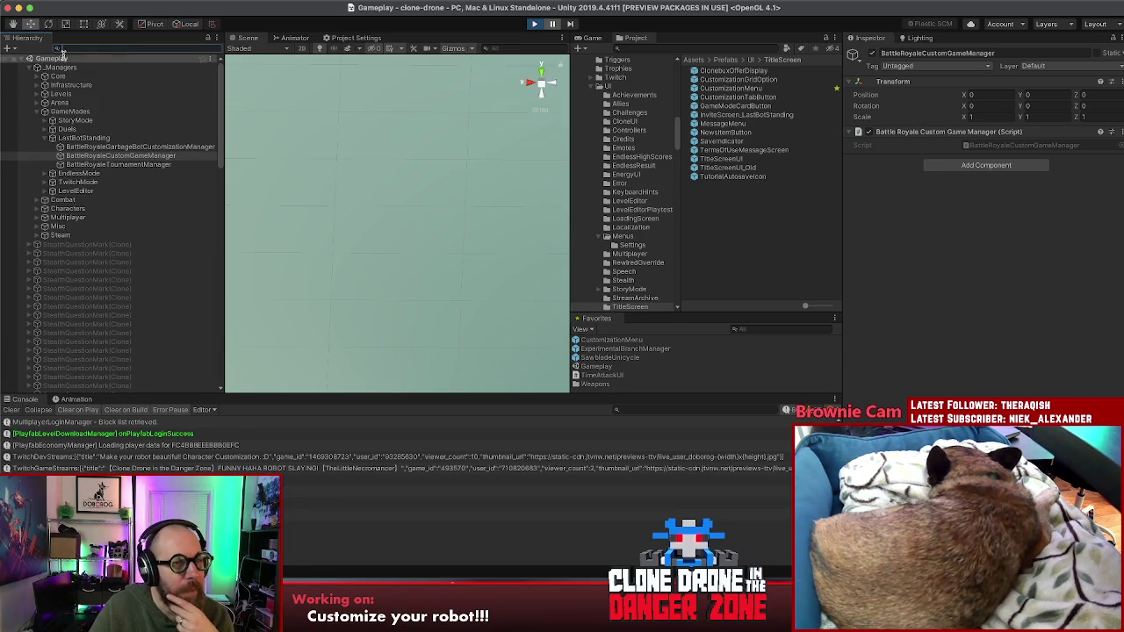
left_click(532, 25)
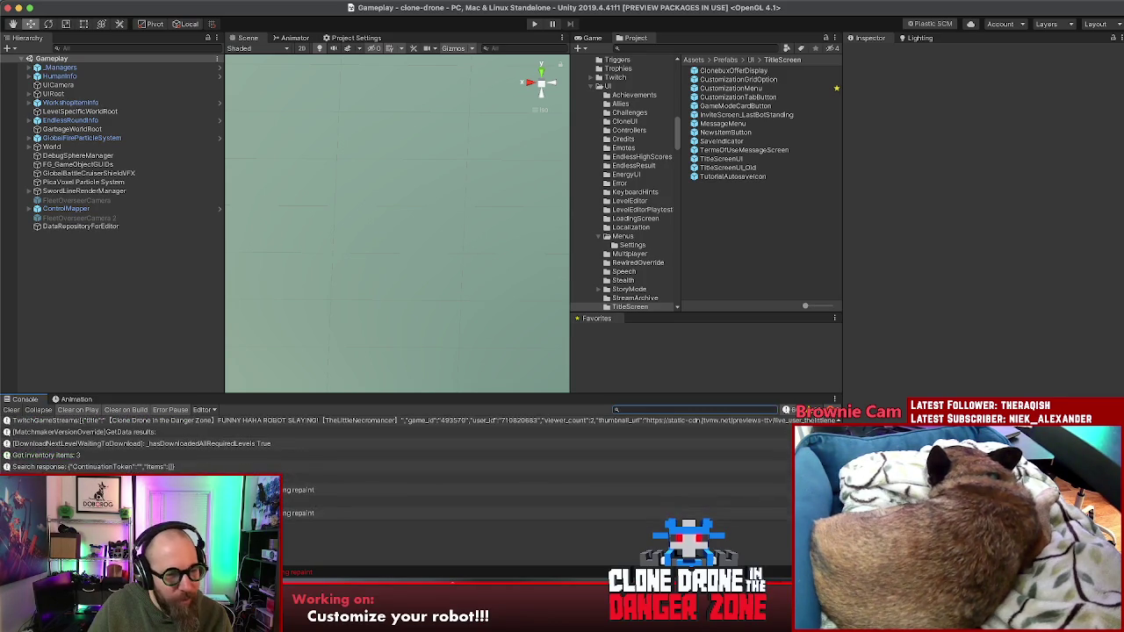
- Read the stack traces of the console error messages, then clear the console
left_click(294, 477)
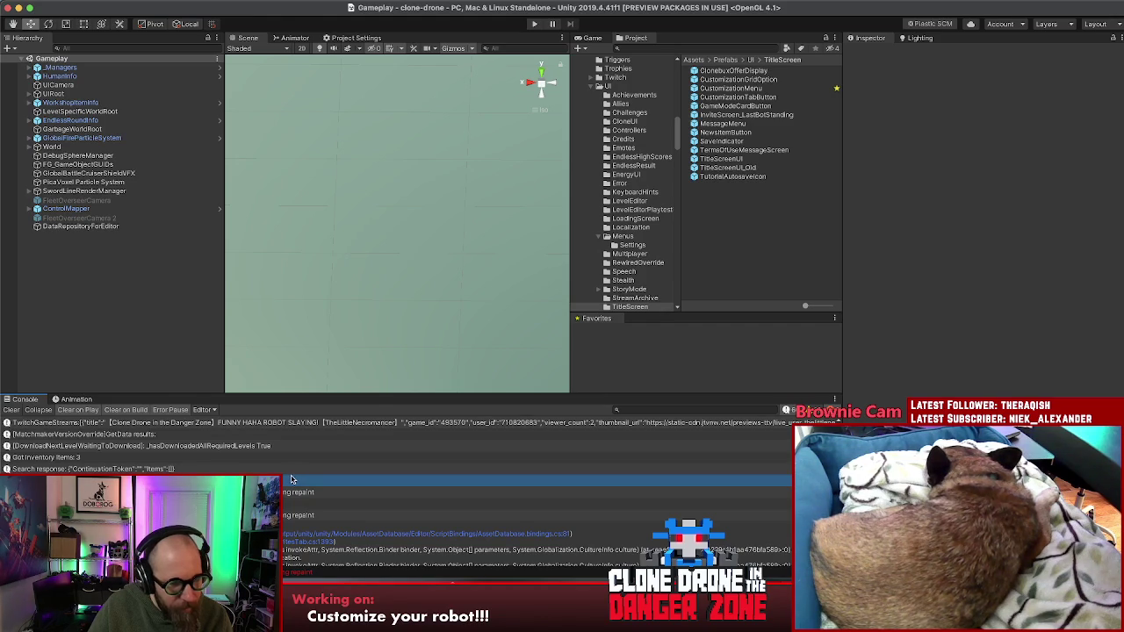
left_click(299, 492)
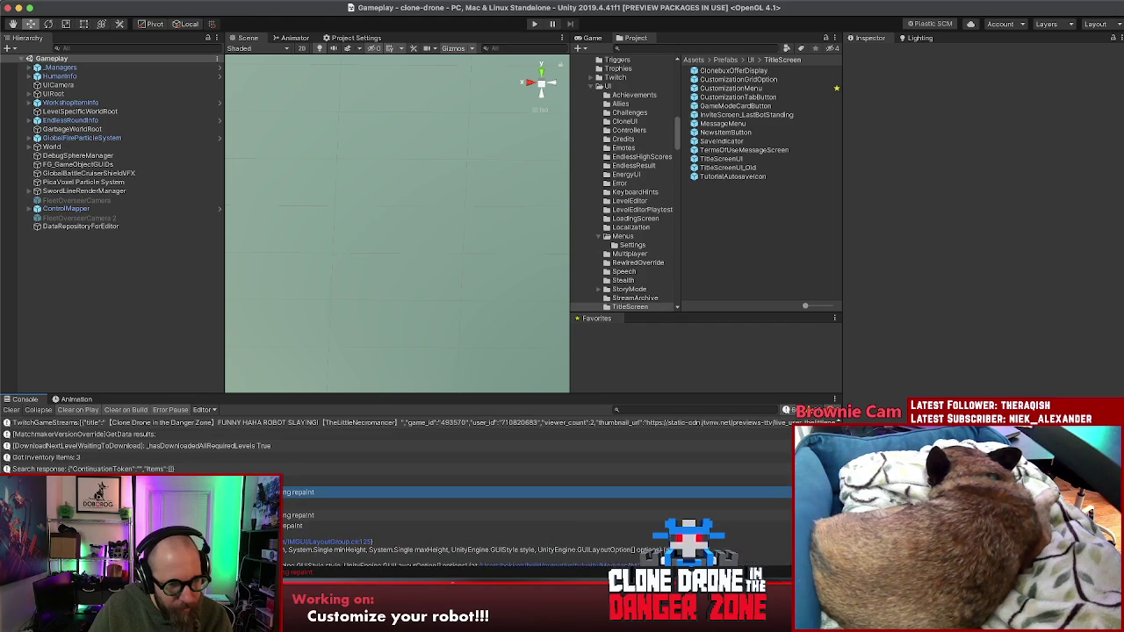
left_click(299, 481)
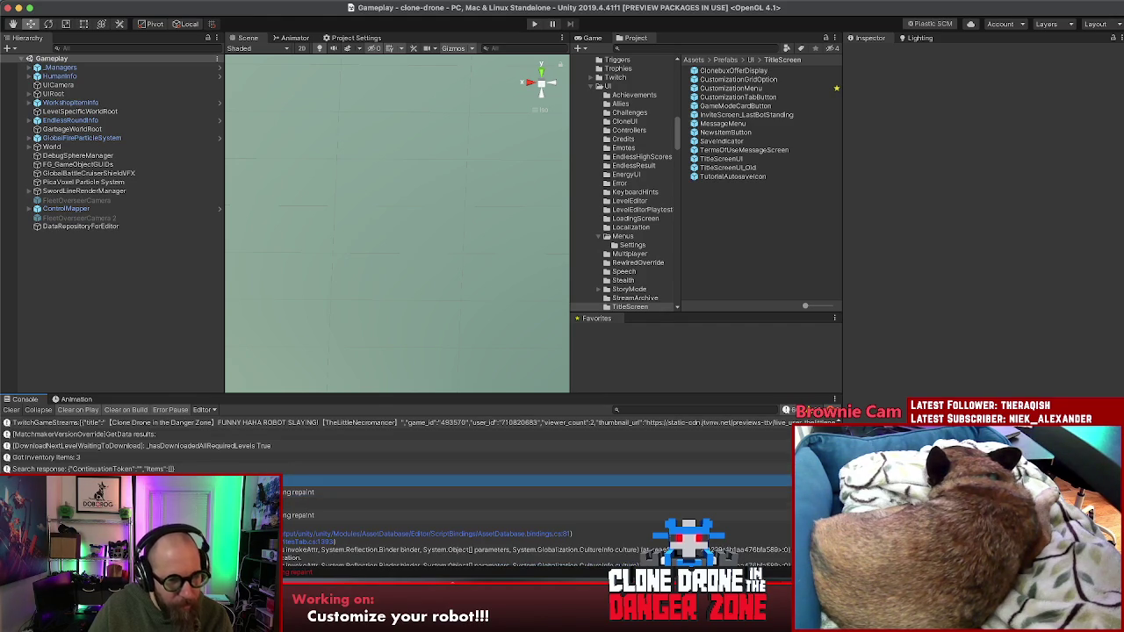
left_click(14, 410)
- Switch the editor to the custom saved layout and clear the console errors again
left_click(1088, 28)
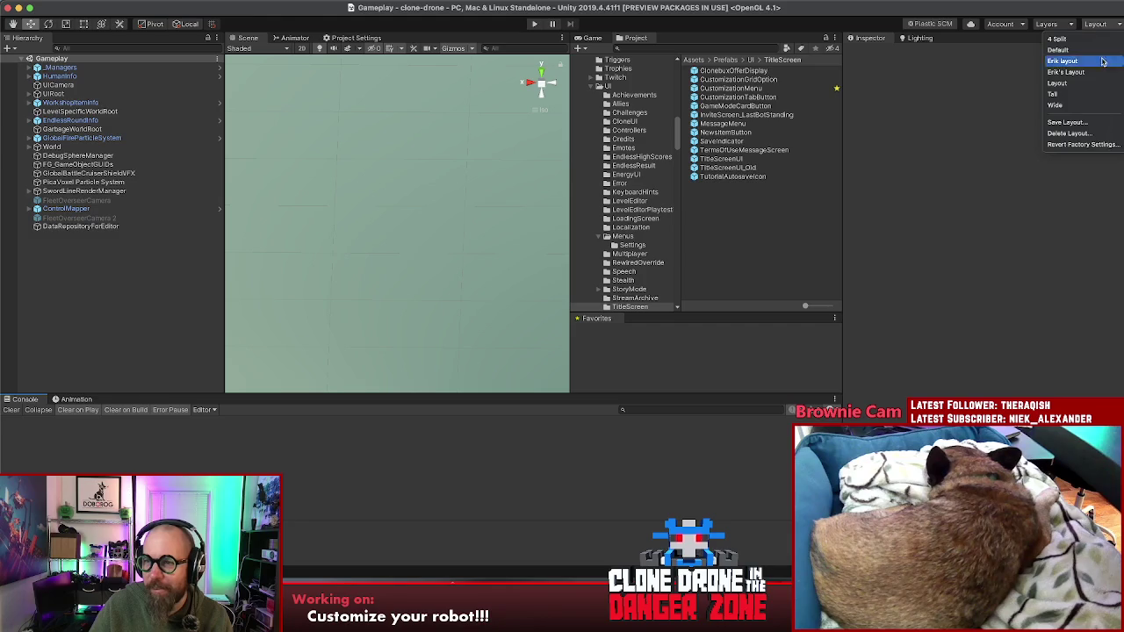
left_click(1085, 72)
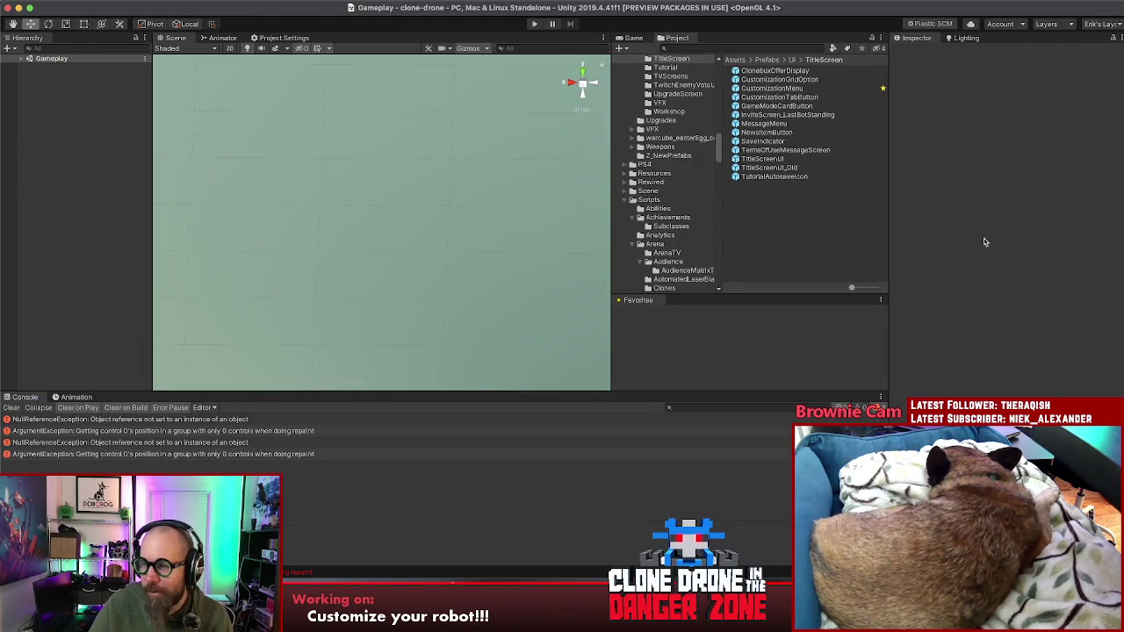
left_click(702, 407)
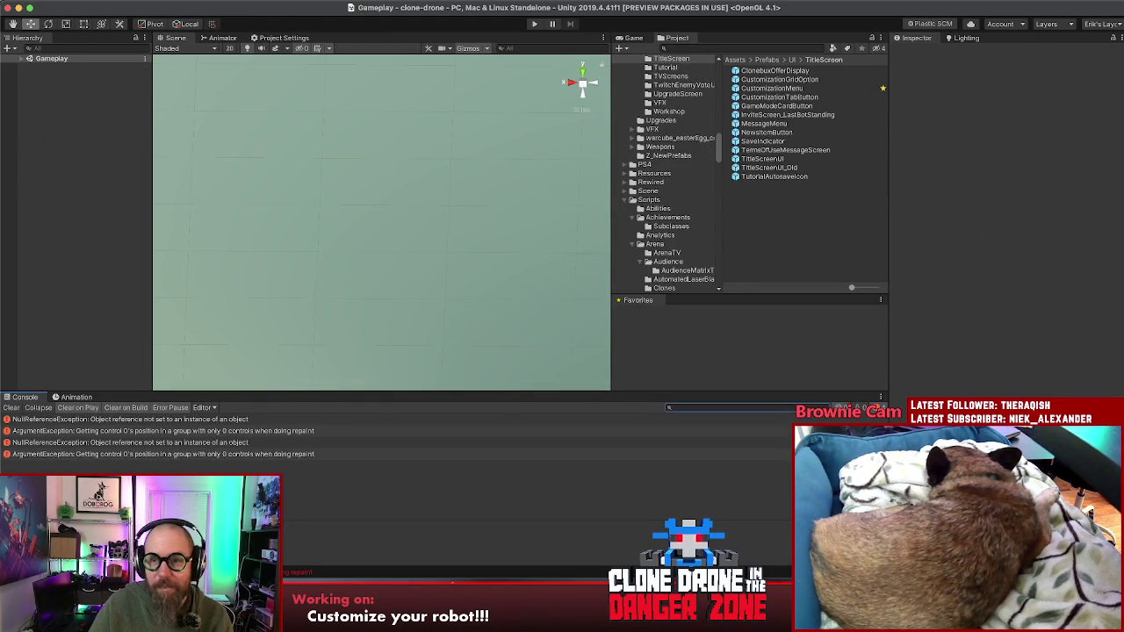
left_click(12, 409)
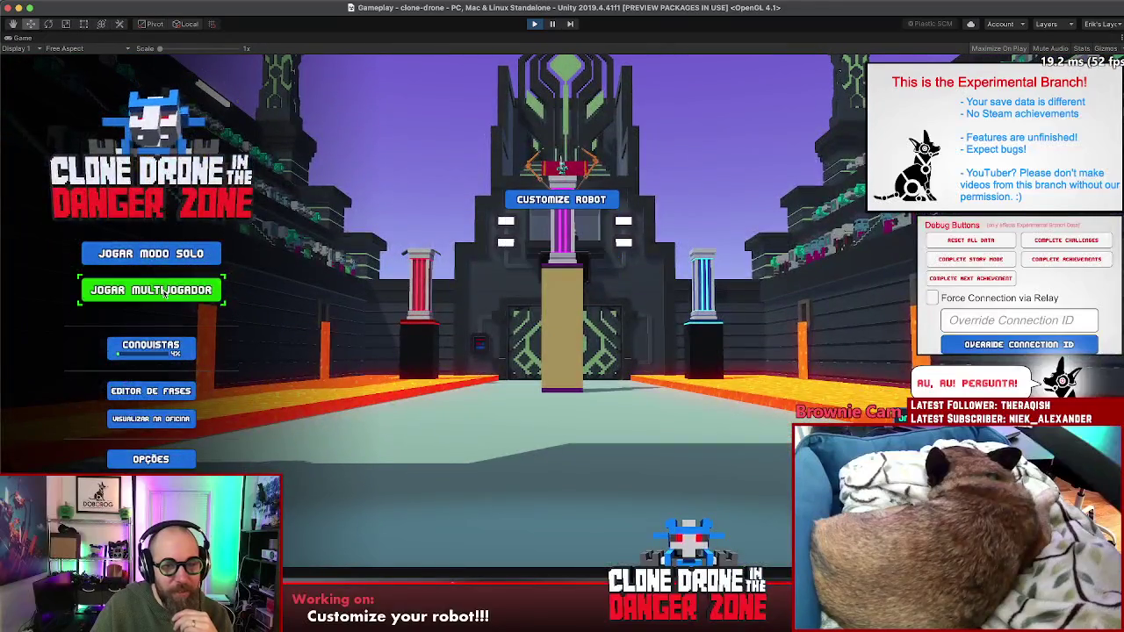
- Join an endless co-op (Cooperativo Infinito) multiplayer match from the game's menu
left_click(164, 294)
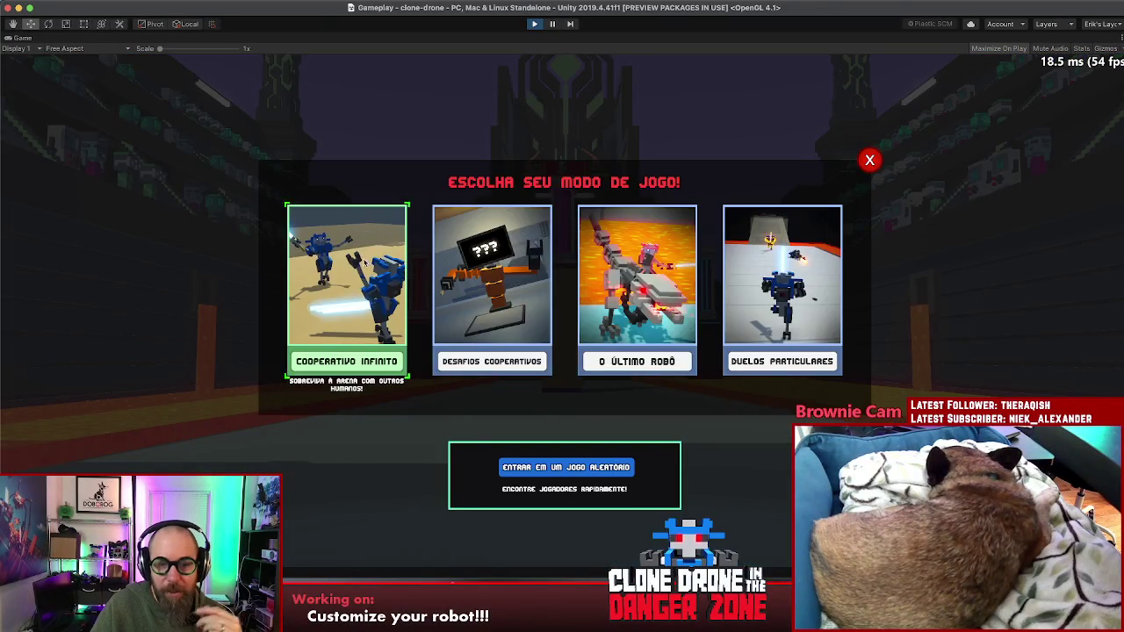
left_click(382, 263)
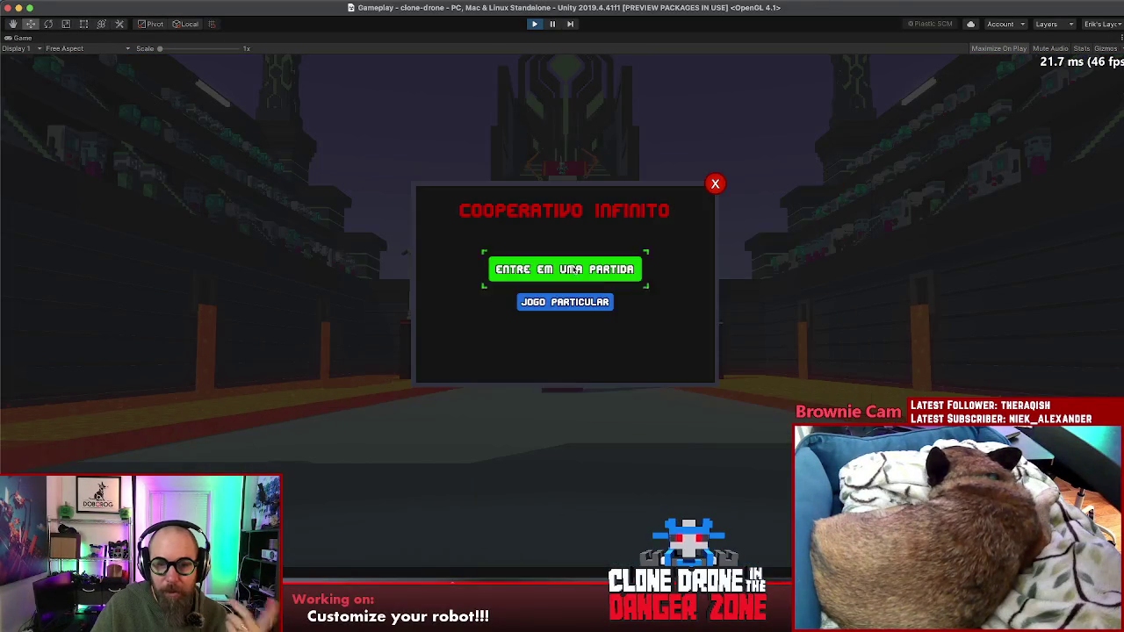
left_click(566, 269)
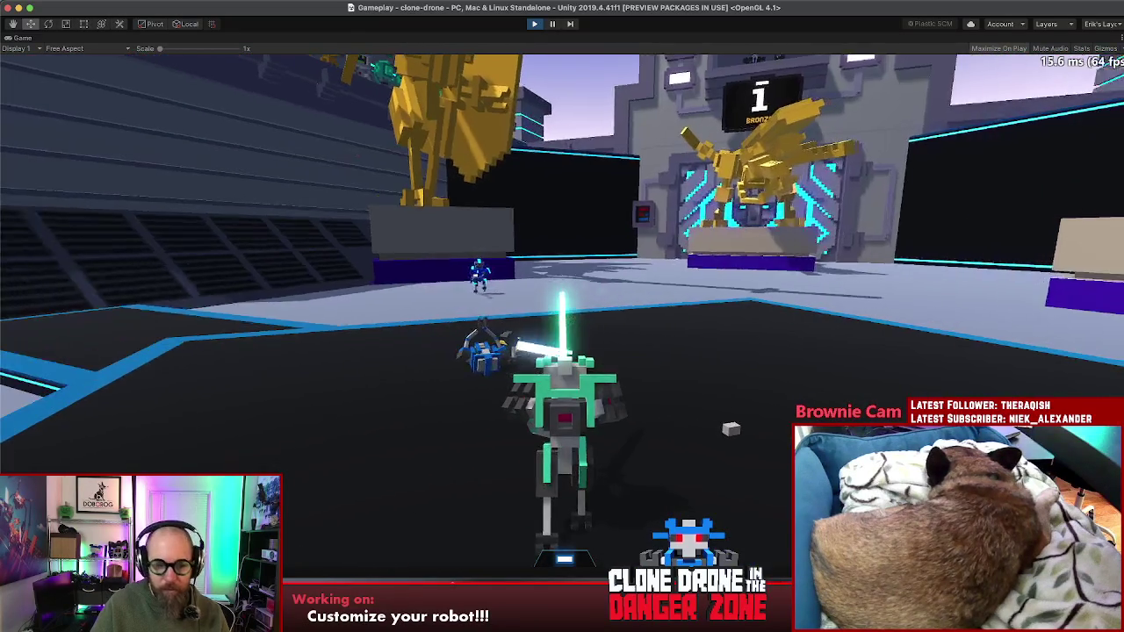
- Fight and strike down enemy robots around the arena, then pause into the game's settings
key("Escape")
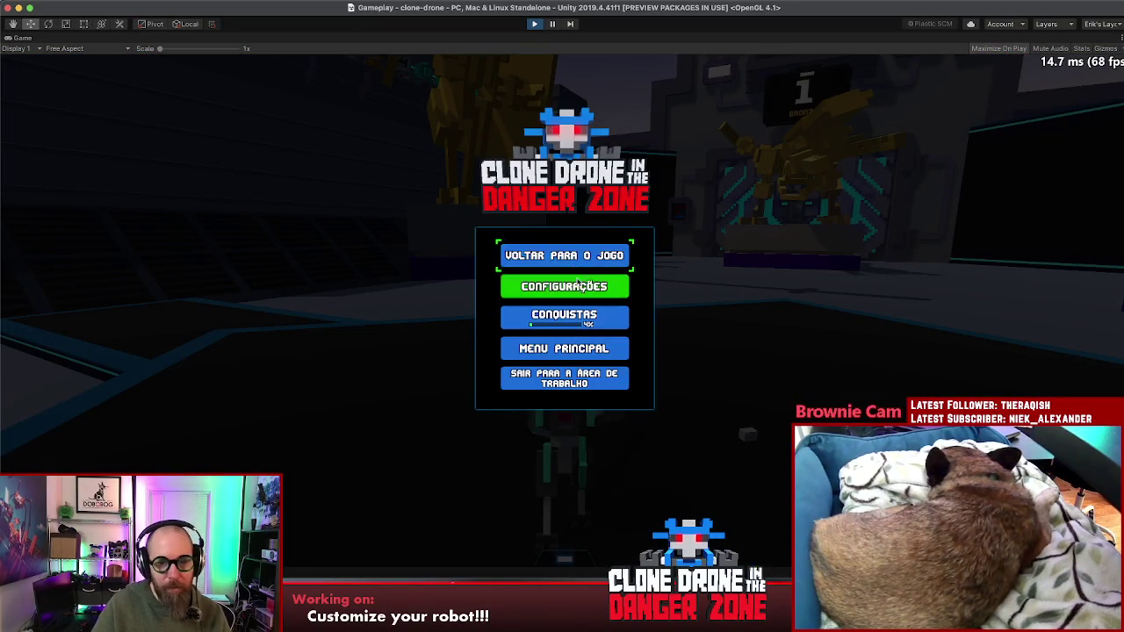
left_click(583, 255)
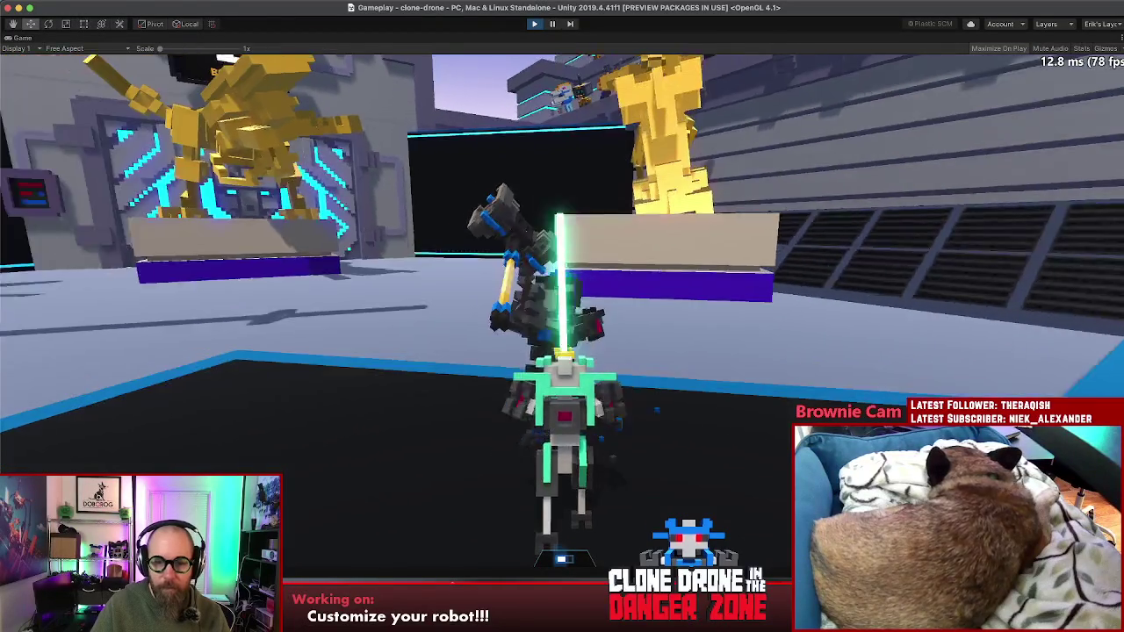
left_click(562, 316)
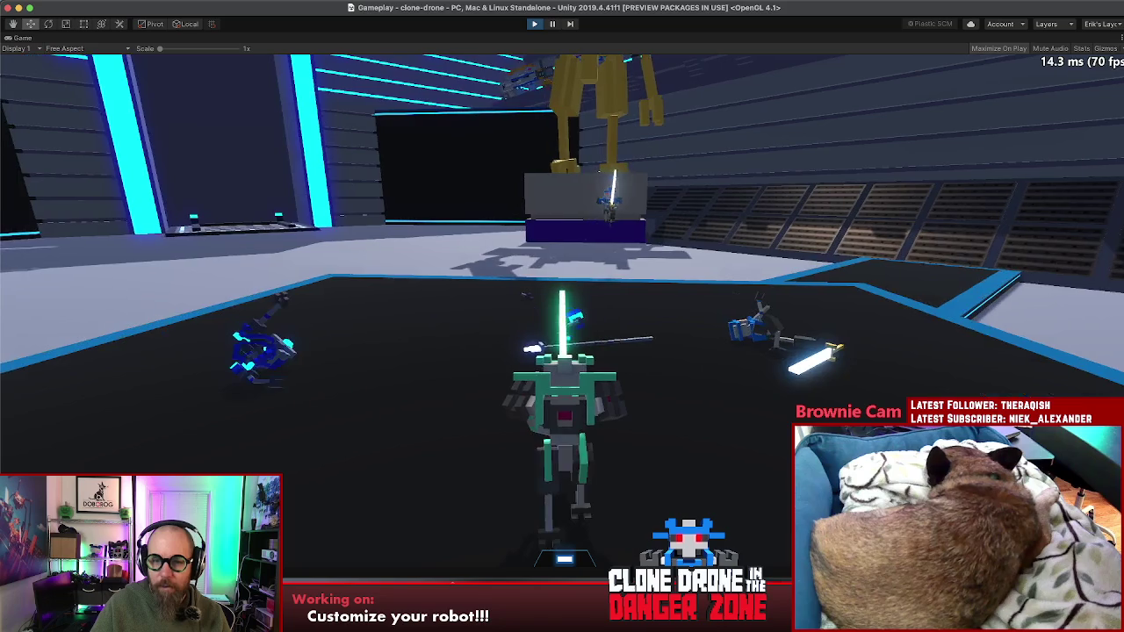
key("w")
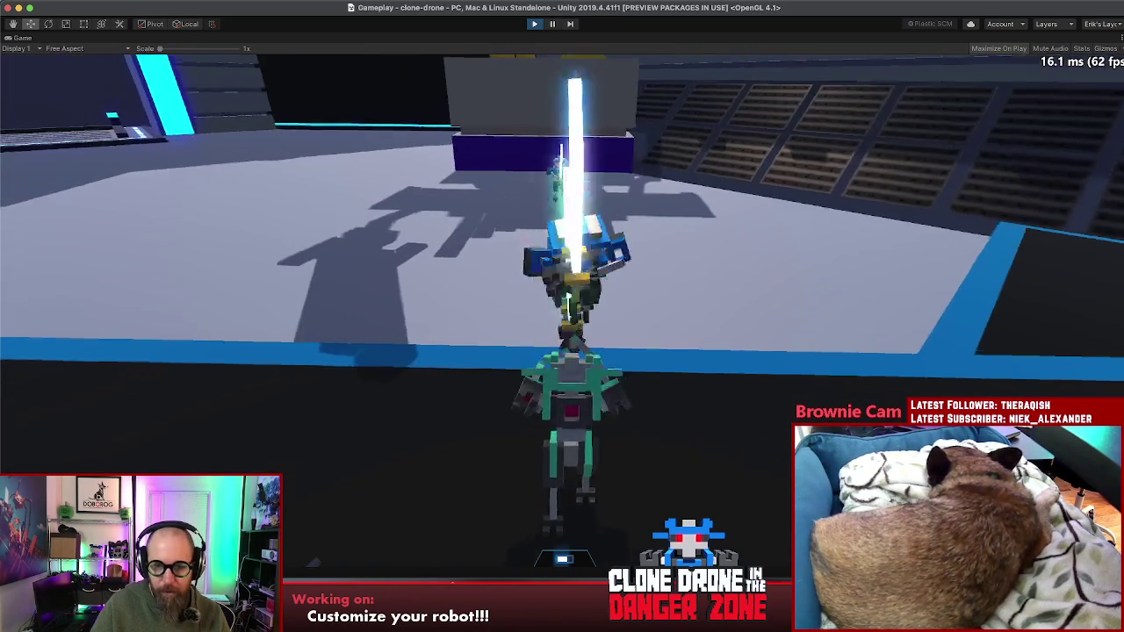
left_click(562, 316)
key("w")
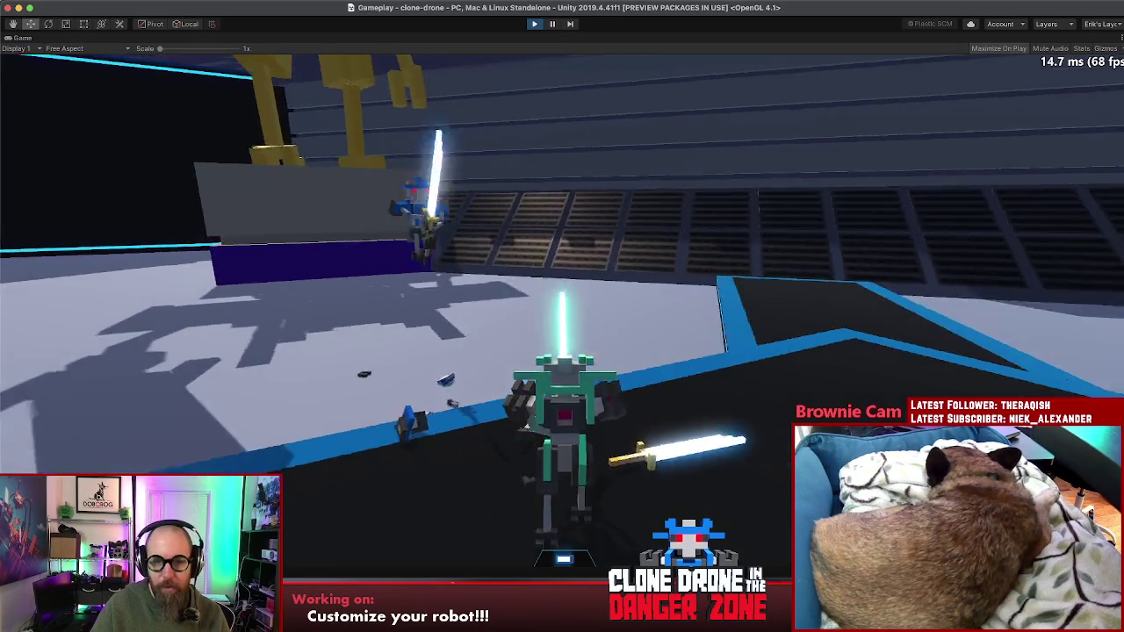
key("w")
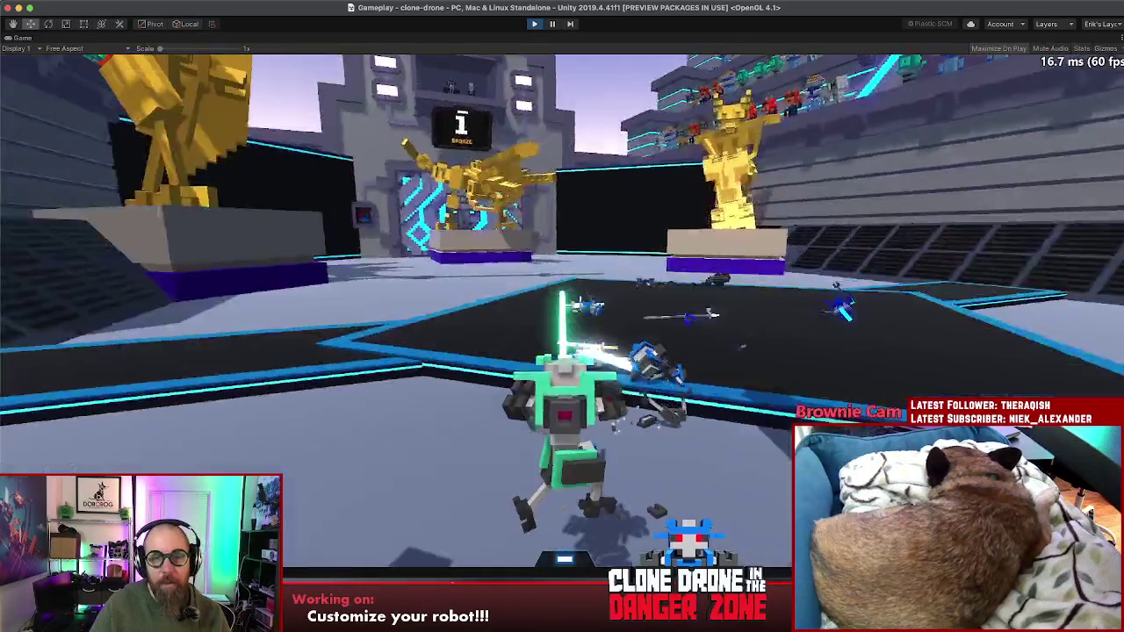
key("w")
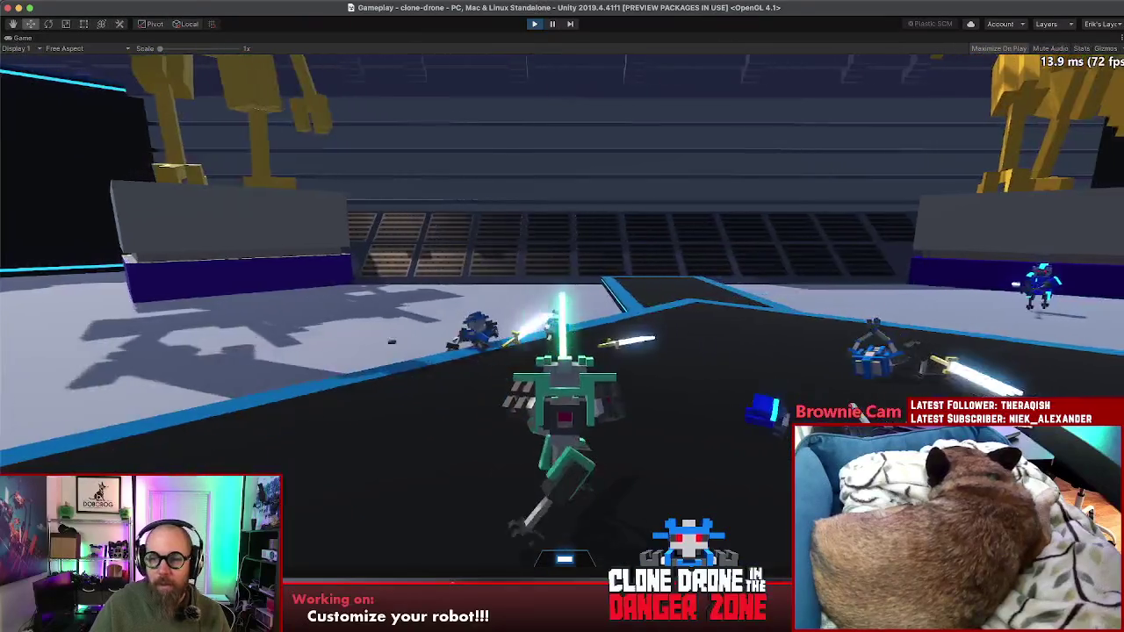
key("w")
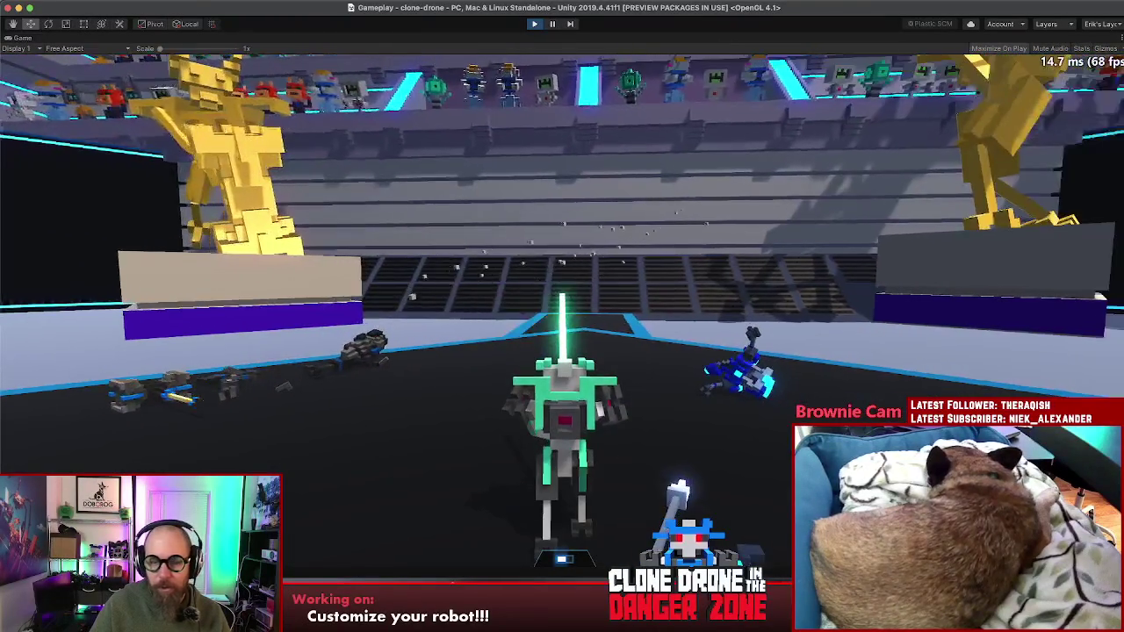
key("Escape")
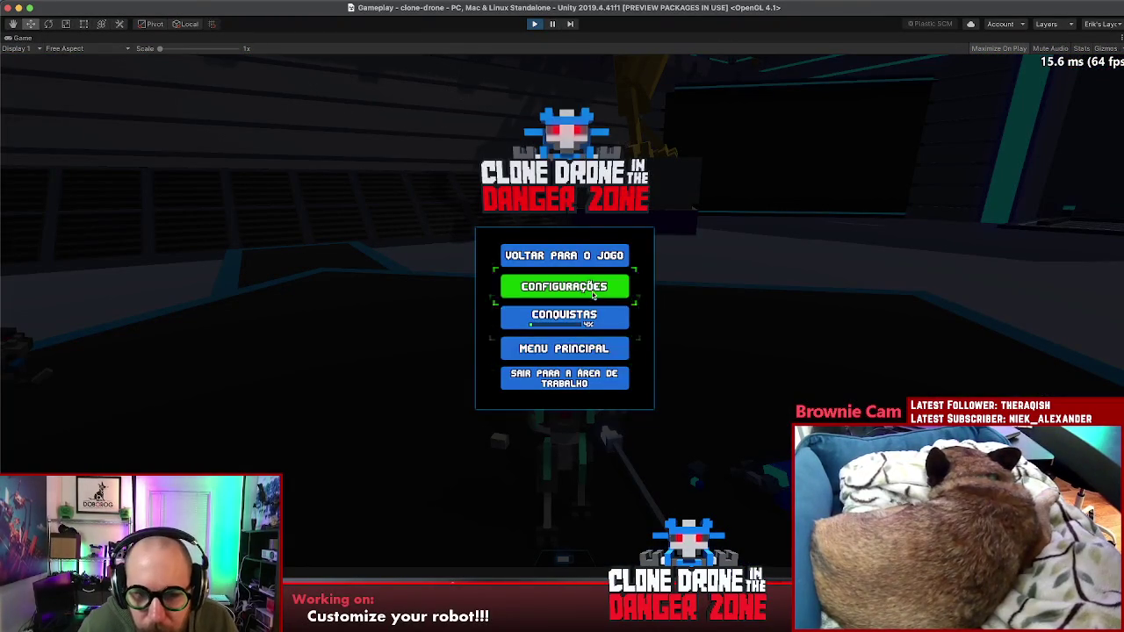
left_click(592, 297)
- Set the game's language to English on the Idioma tab and resume the match
left_click(781, 142)
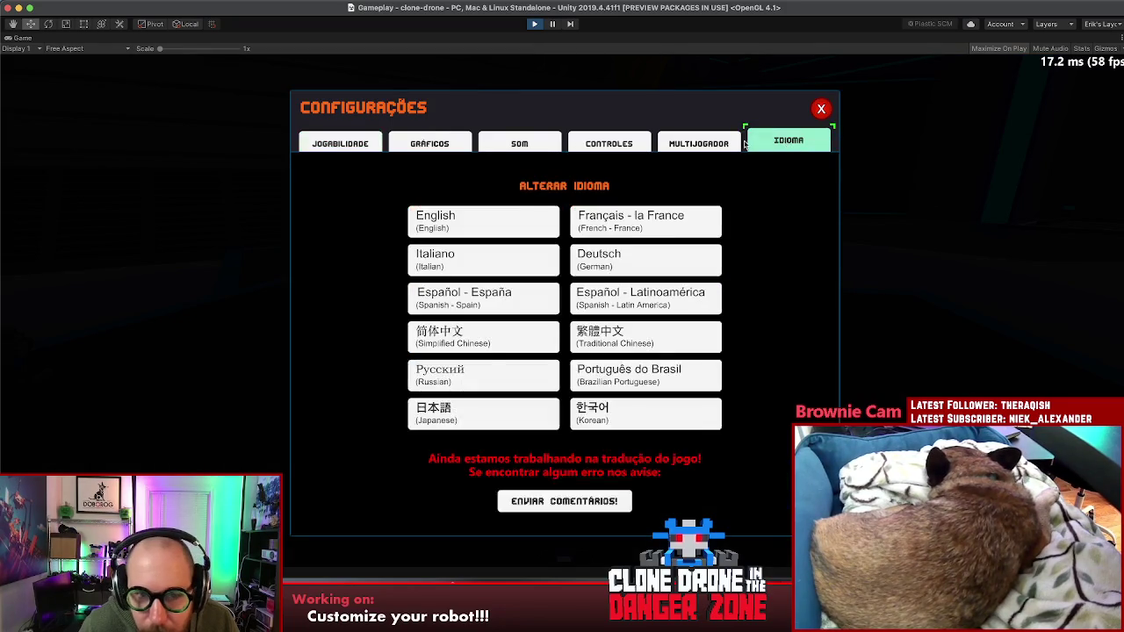
left_click(506, 217)
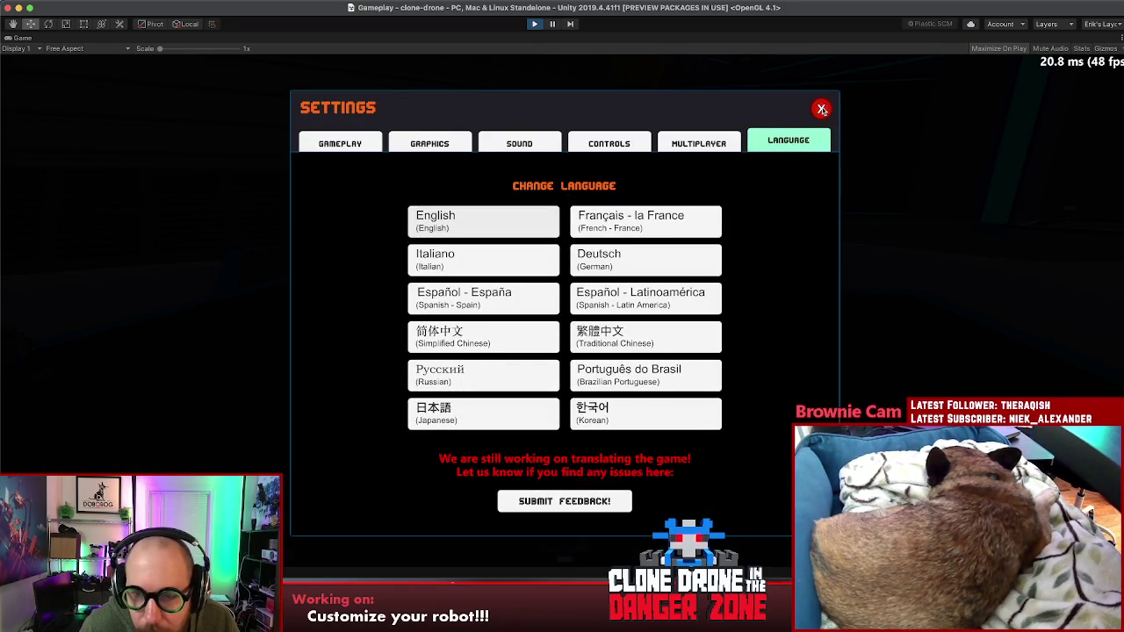
left_click(821, 109)
key("Escape")
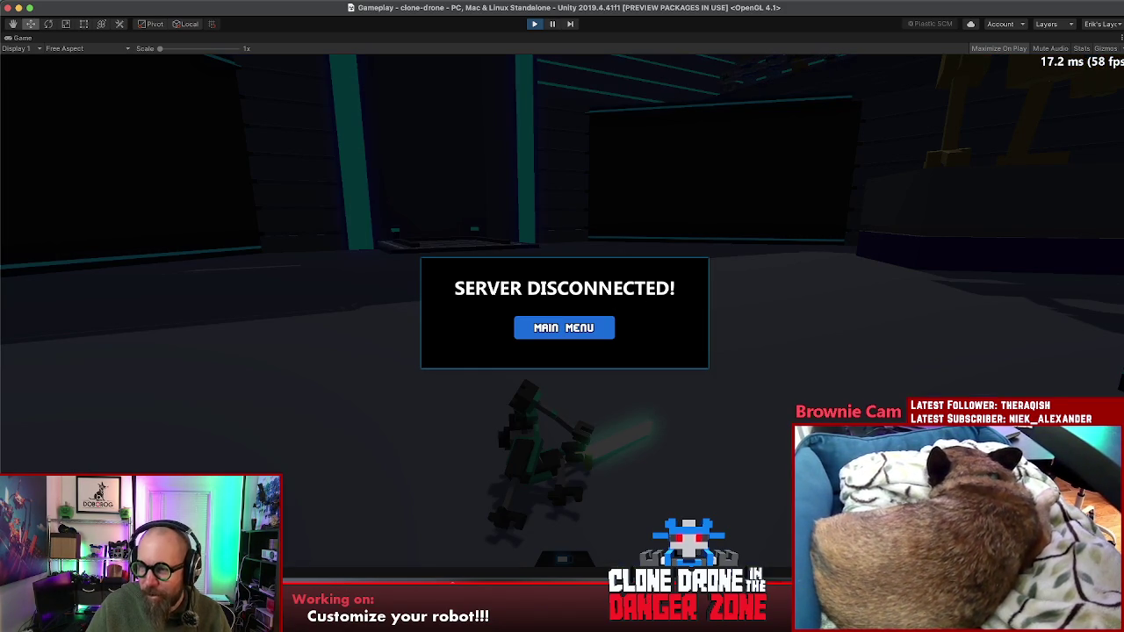
- Restore the full editor panels, then zoom out and orbit the Scene view high above the arena
left_click(1119, 37)
left_click(554, 208)
key("shift+space")
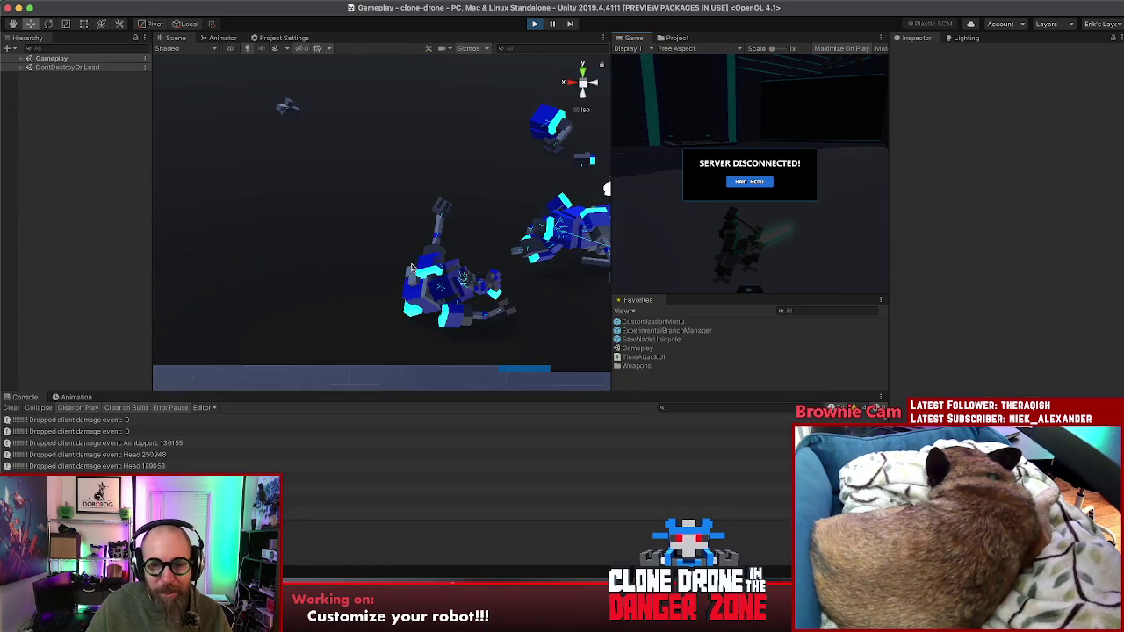
scroll(412, 269, "down", 5)
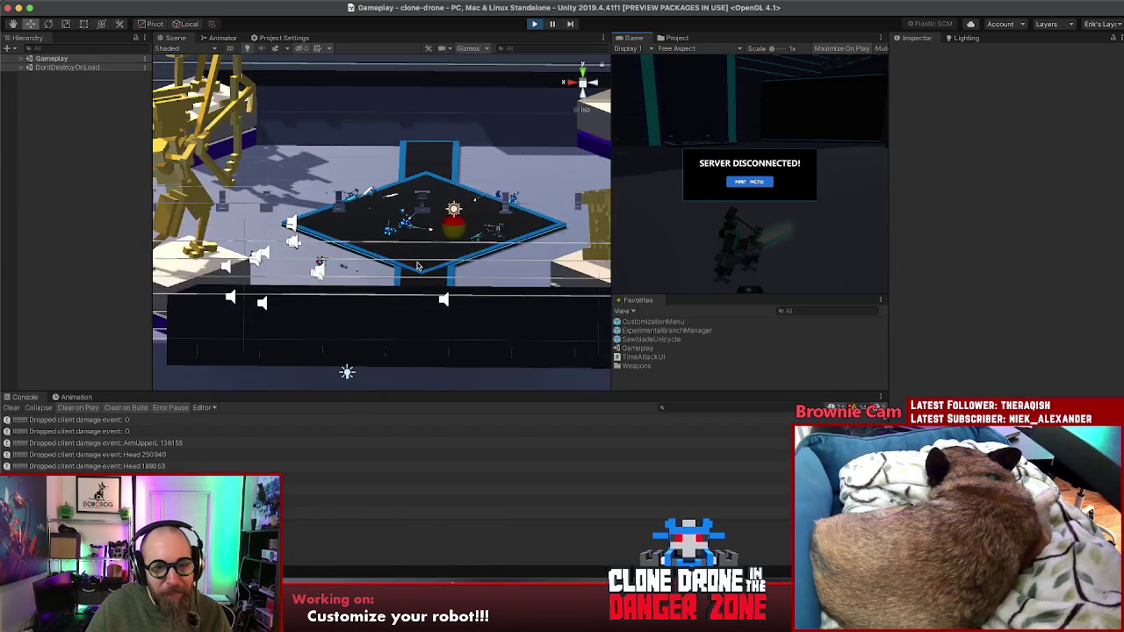
left_click_drag(469, 203, 72, 246)
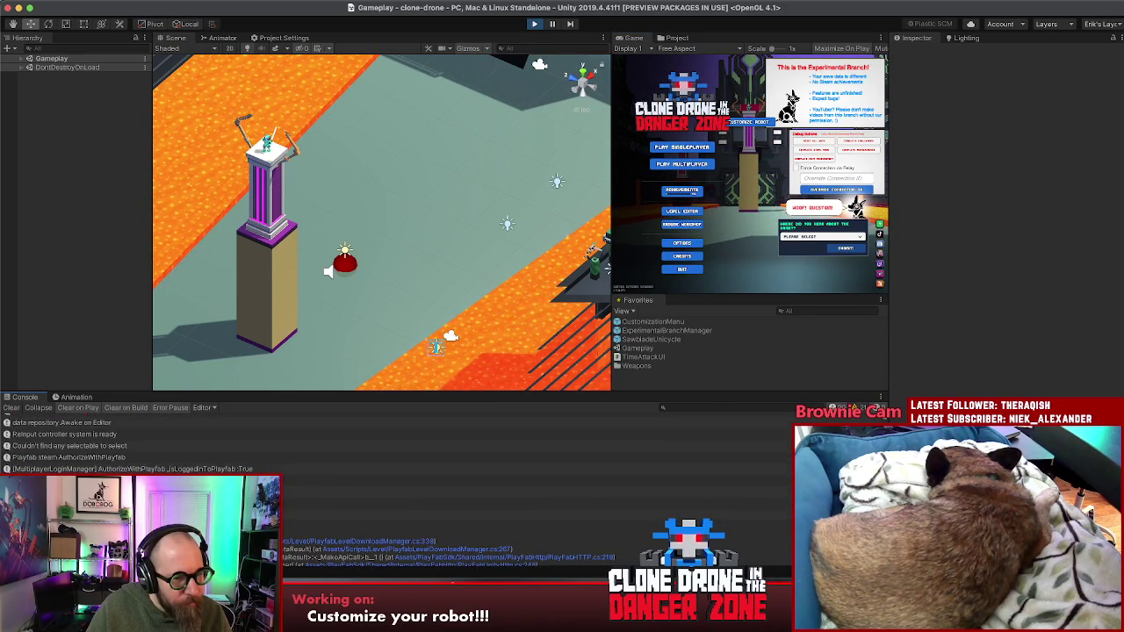
left_click(187, 446)
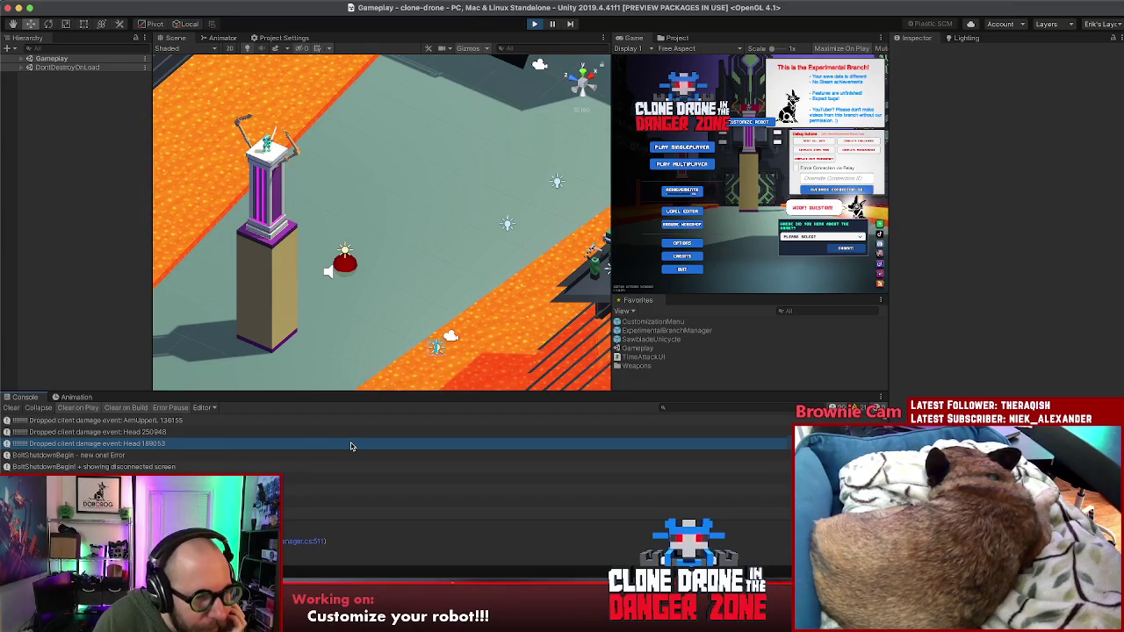
- Step through the dropped client damage log entries, including the ArmUpperL and Head events
key("Up")
key("Up")
key("Up")
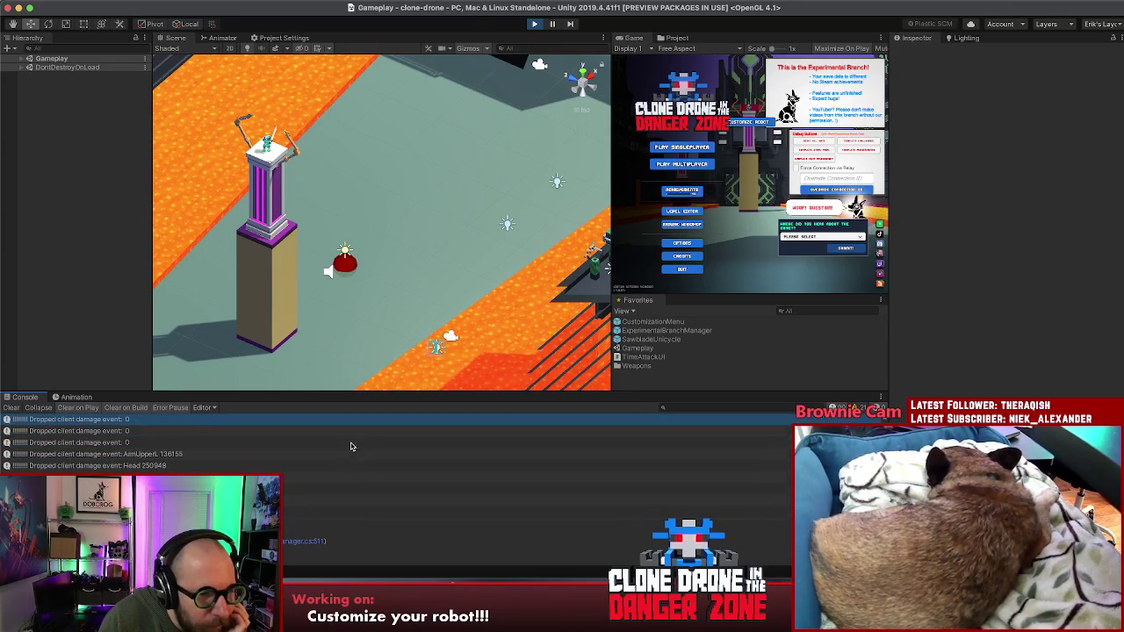
key("Down")
key("Down")
key("Down")
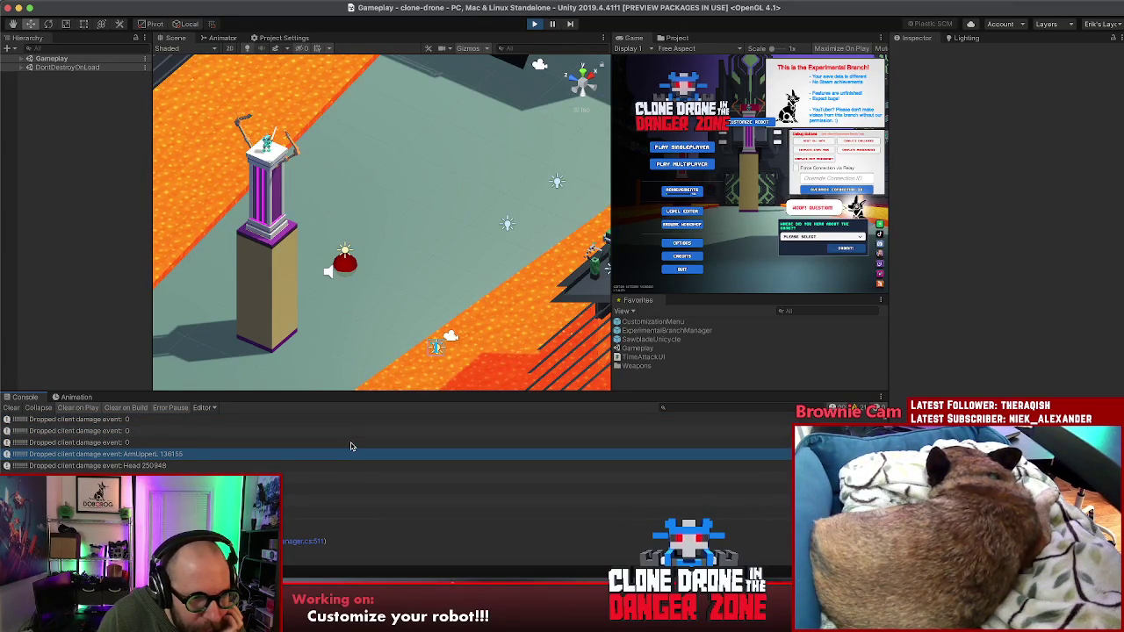
key("Up")
key("Up")
key("Down")
key("Down")
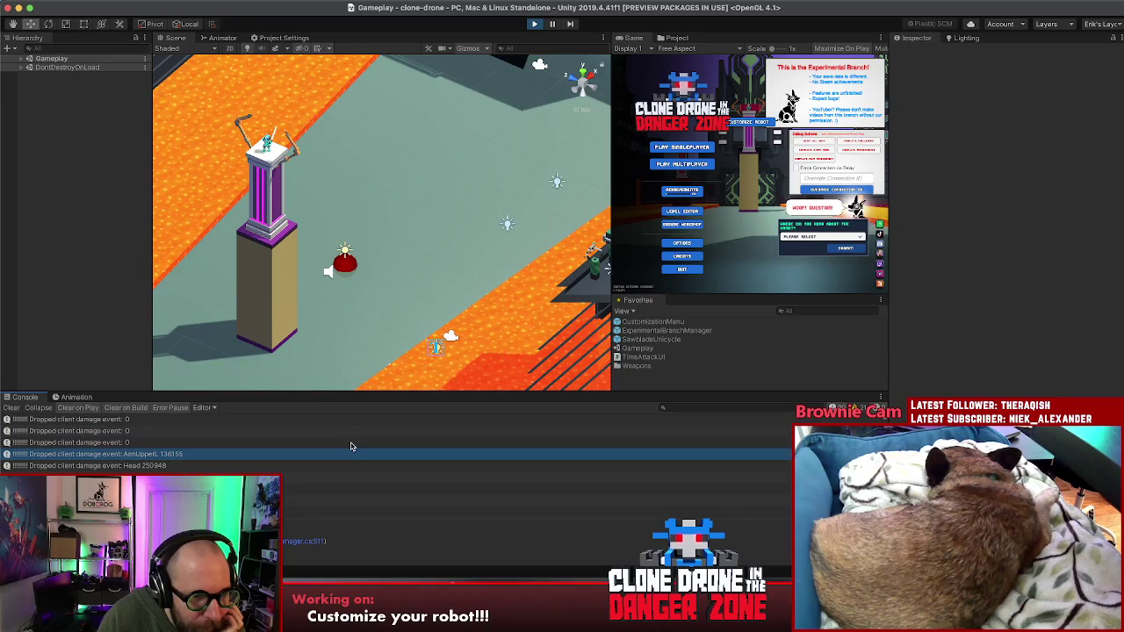
key("Down")
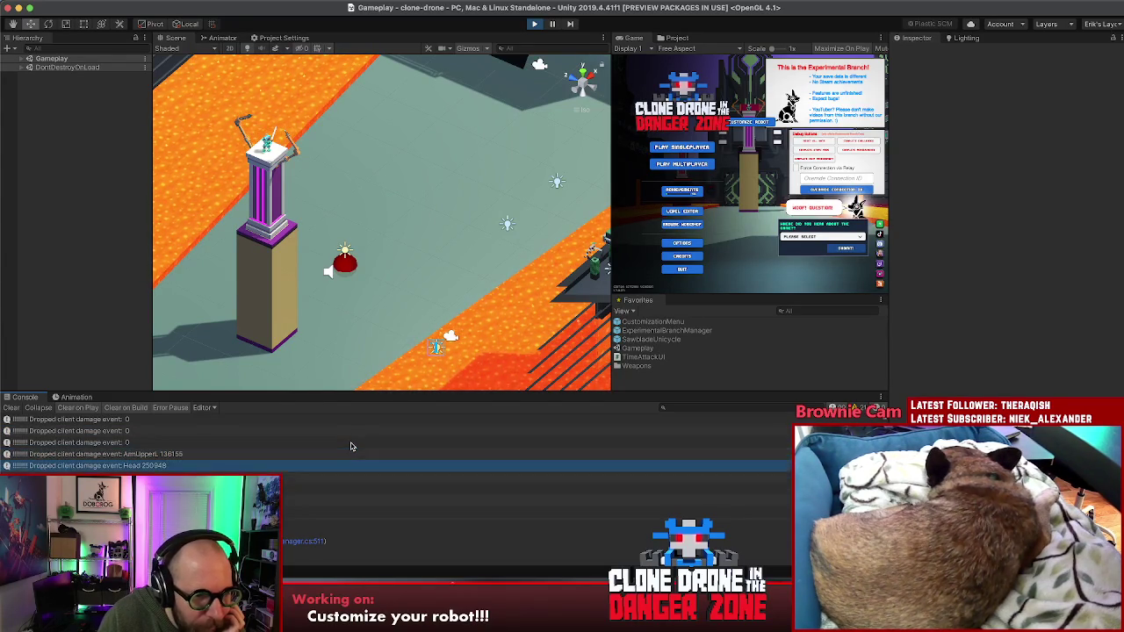
key("Down")
key("Up")
key("Up")
key("Up")
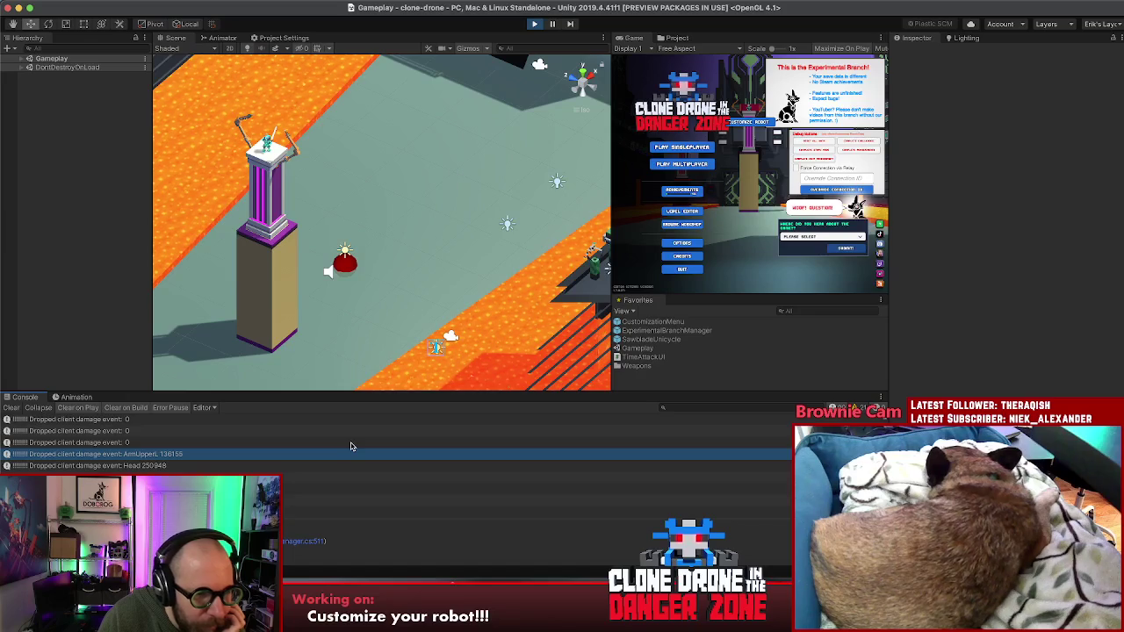
- Review the earlier matchmaking and client startup log entries, then return to MultiplayerDamageManager.cs in Rider
key("Up")
key("Up")
key("Up")
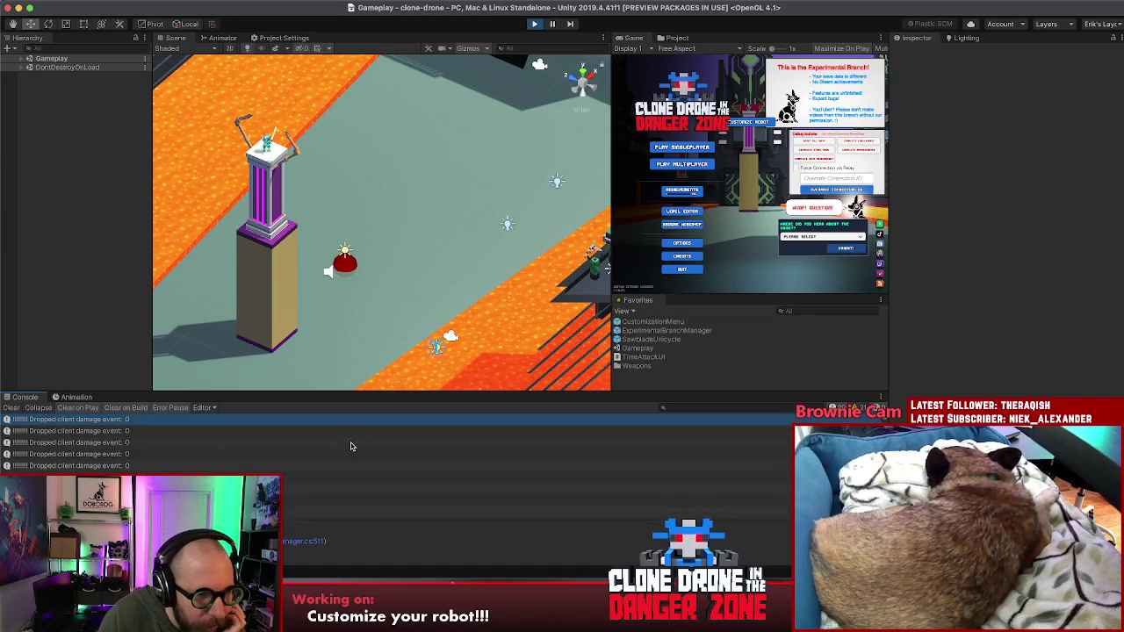
key("Up")
key("Up")
key("Up")
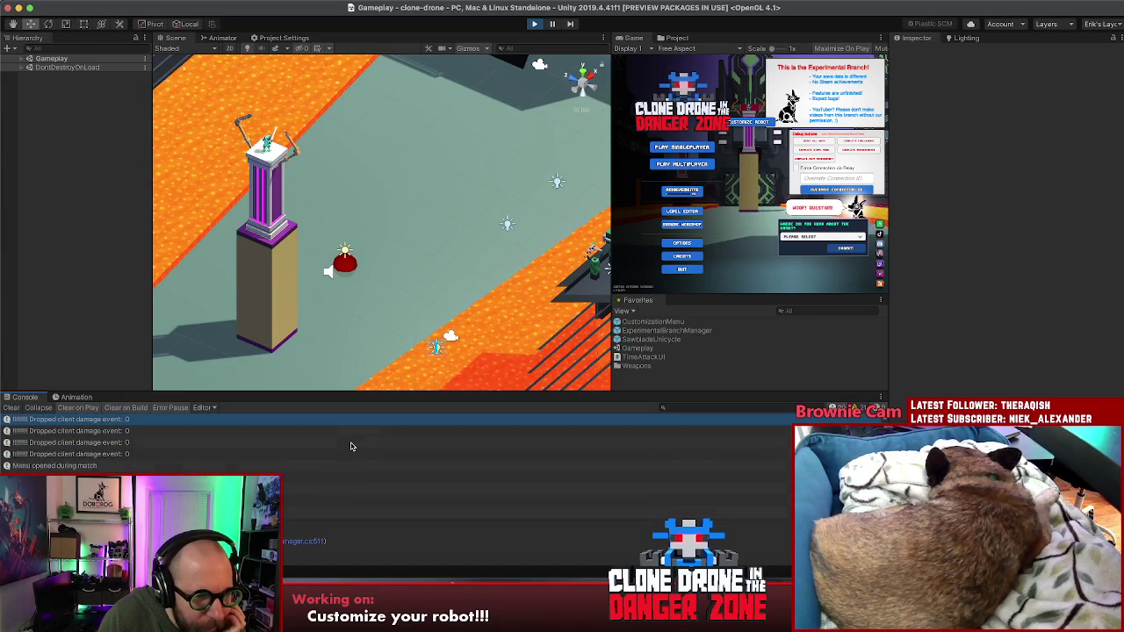
key("Up")
key("Up")
key("Up")
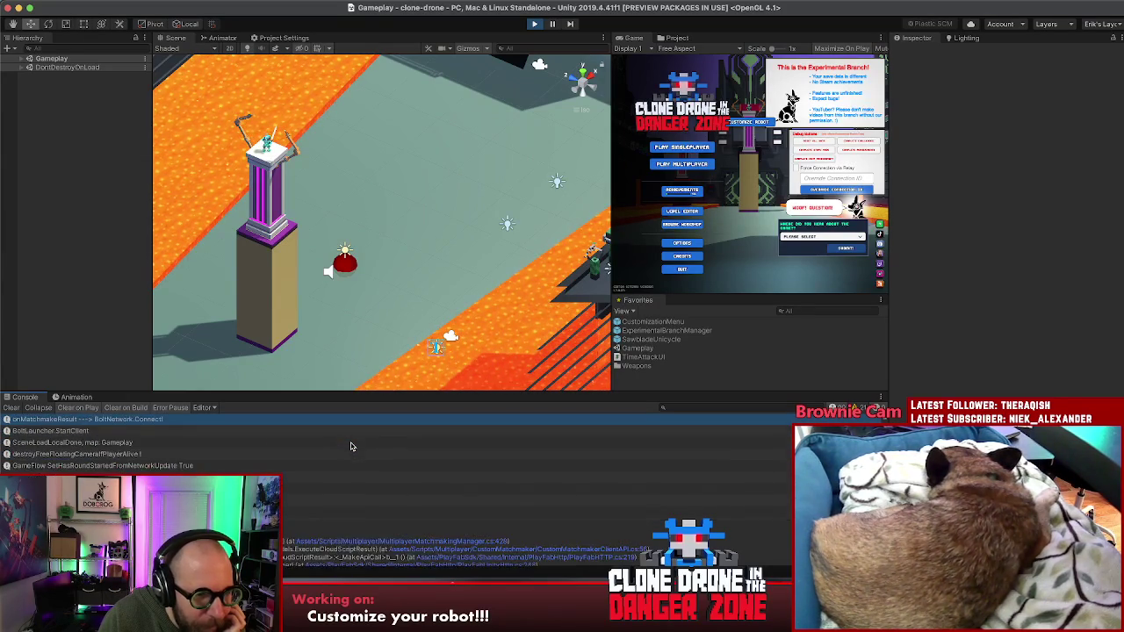
key("Down")
key("Down")
key("Down")
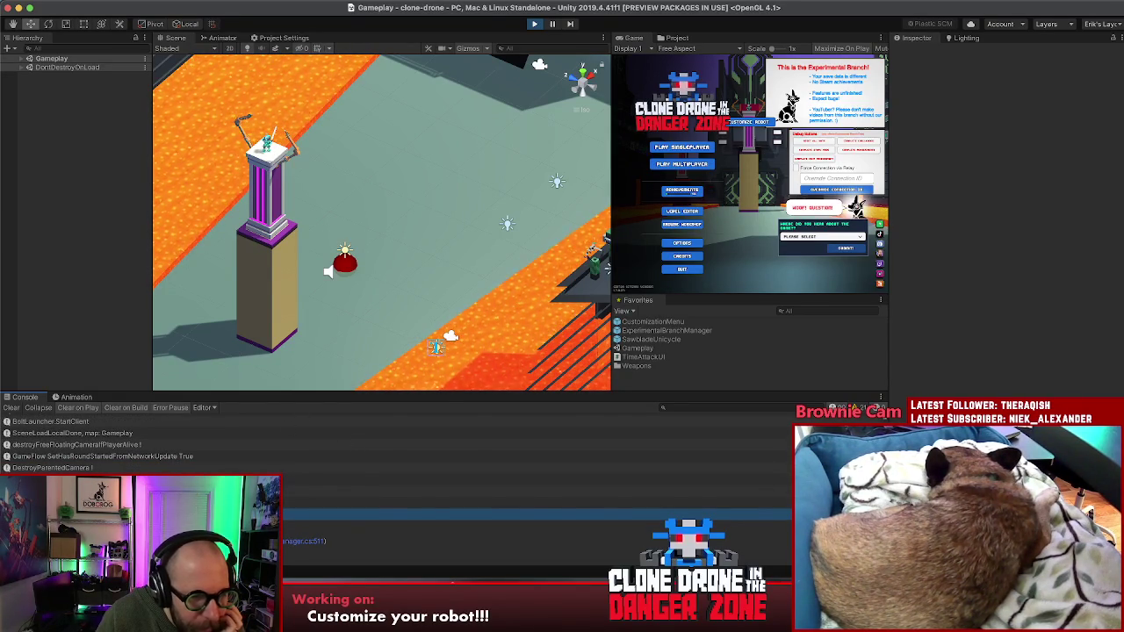
key("super+Tab")
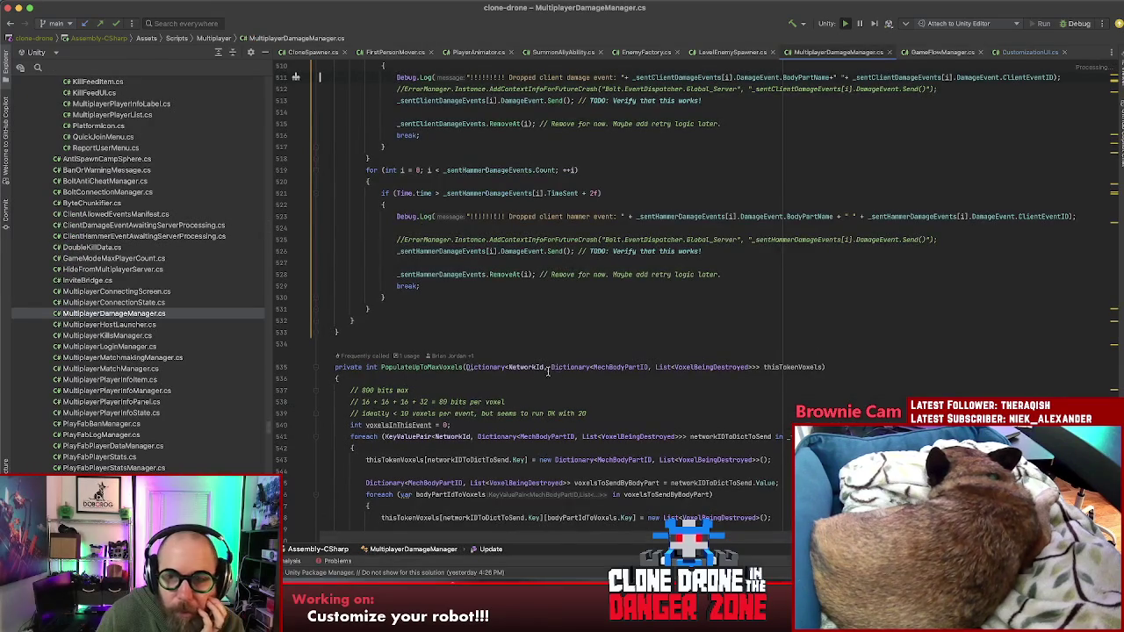
- Highlight DamageEvent and ClientEventID on line 511, then move up to the sent client damage events loop
scroll(549, 372, "up", 2)
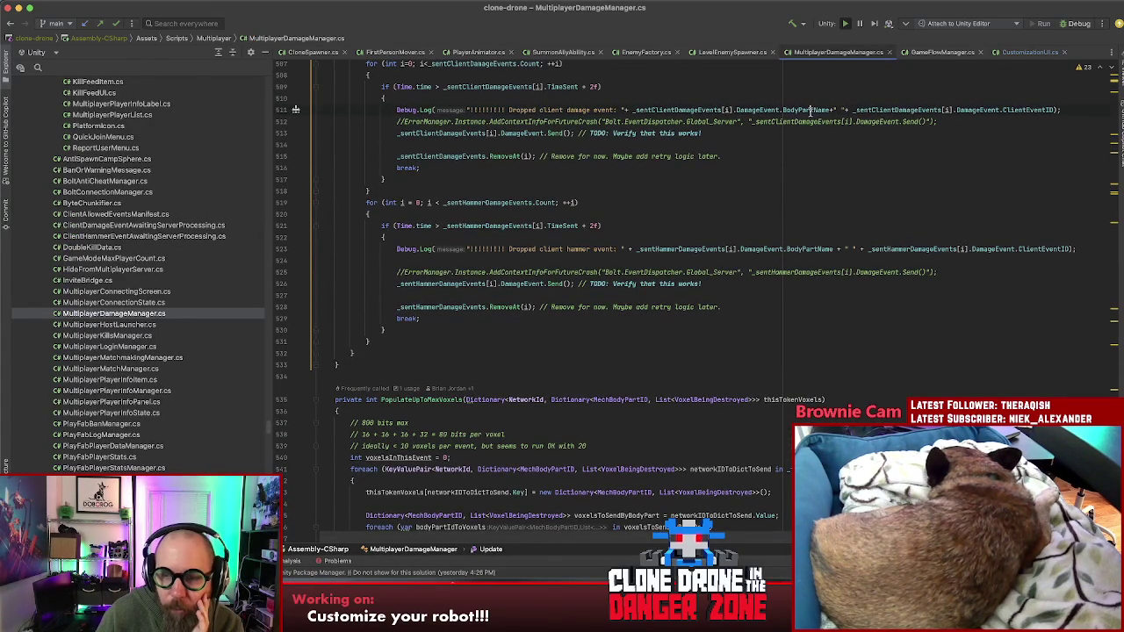
left_click(765, 110)
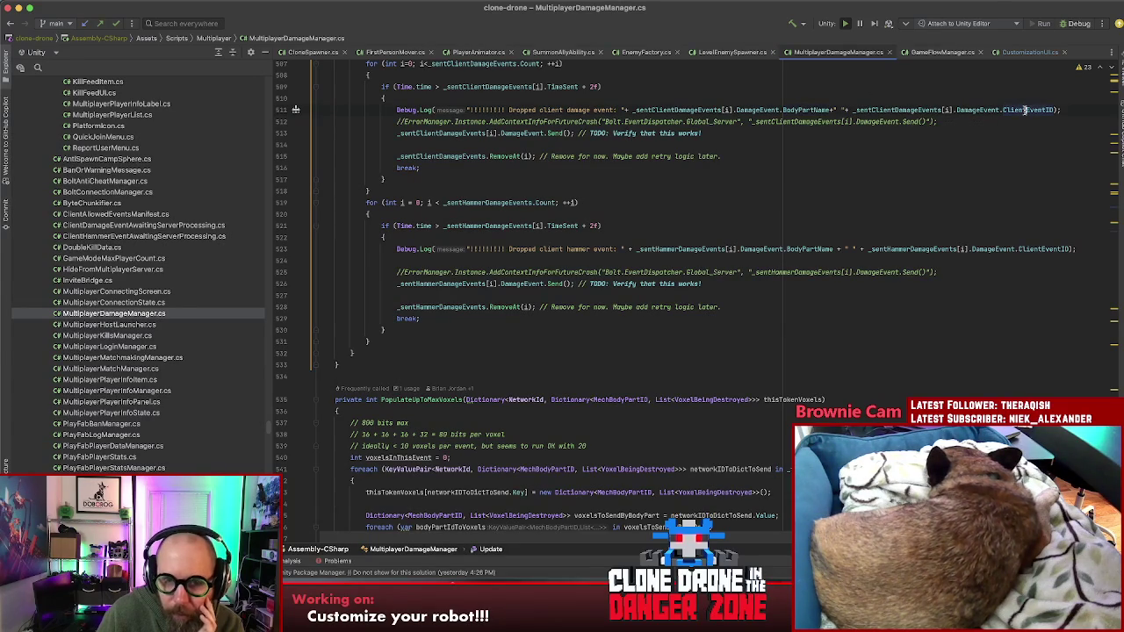
left_click(1025, 110)
scroll(849, 197, "up", 3)
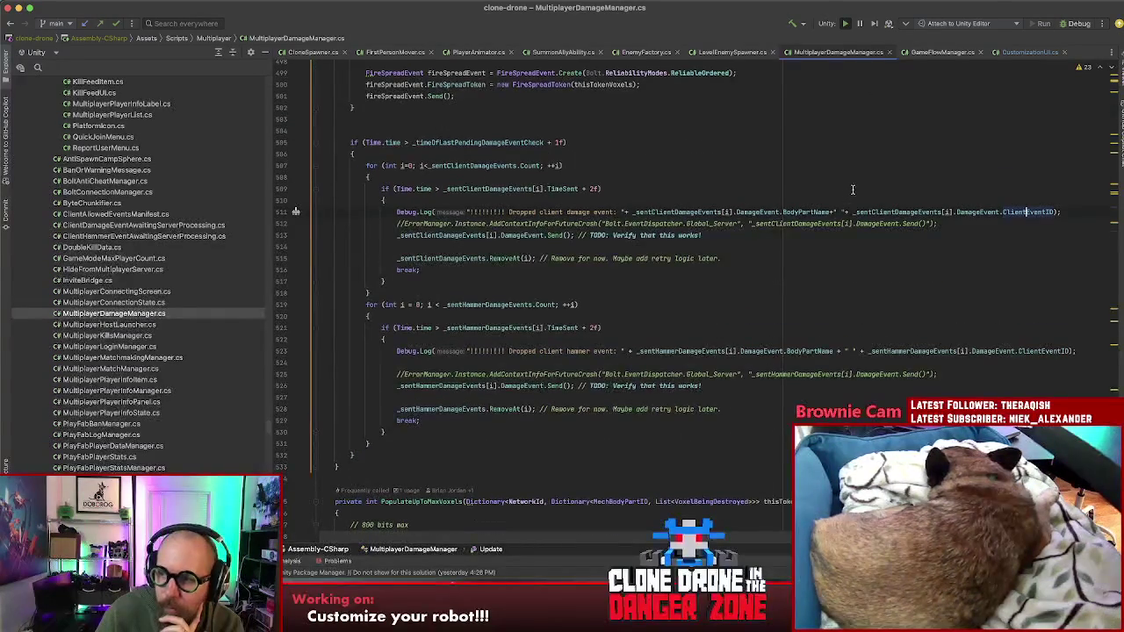
scroll(847, 189, "up", 1)
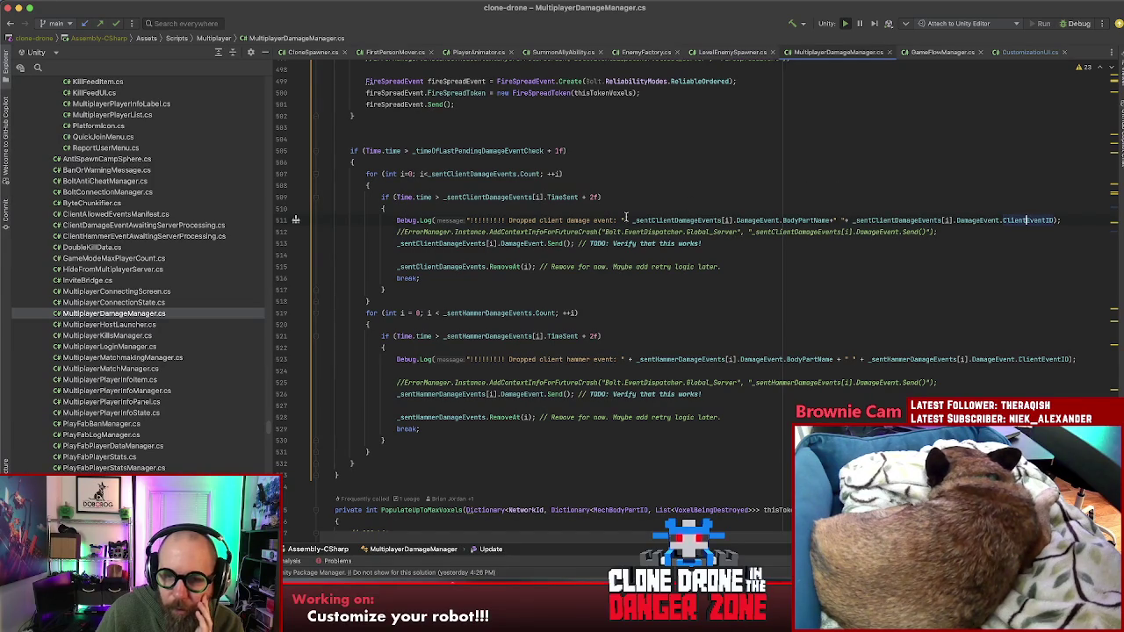
scroll(783, 209, "up", 2)
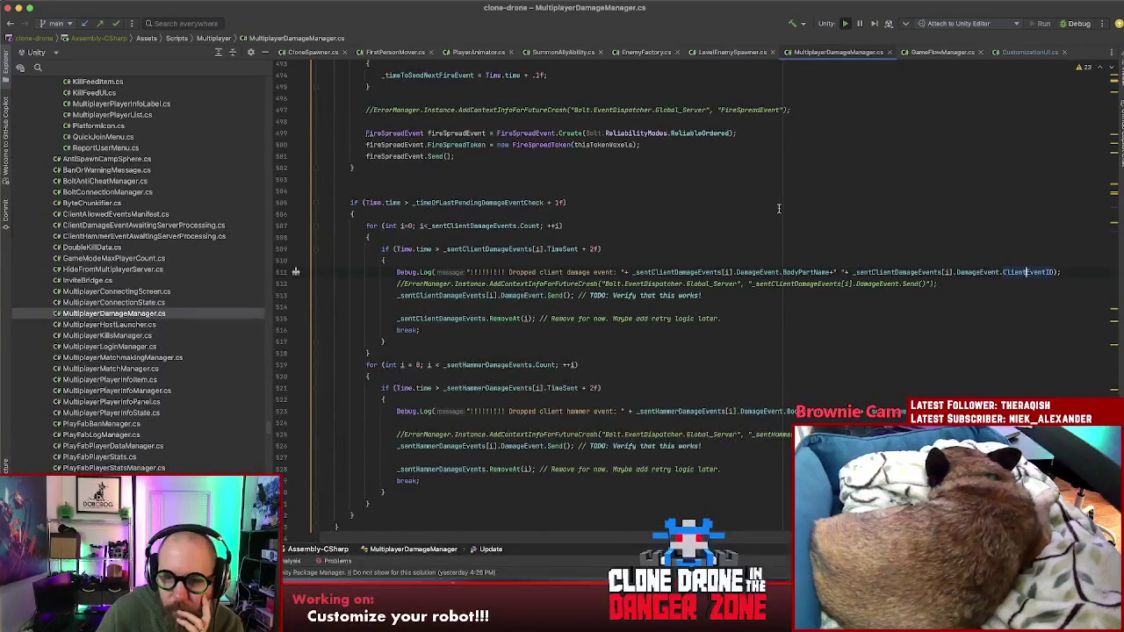
scroll(782, 209, "up", 4)
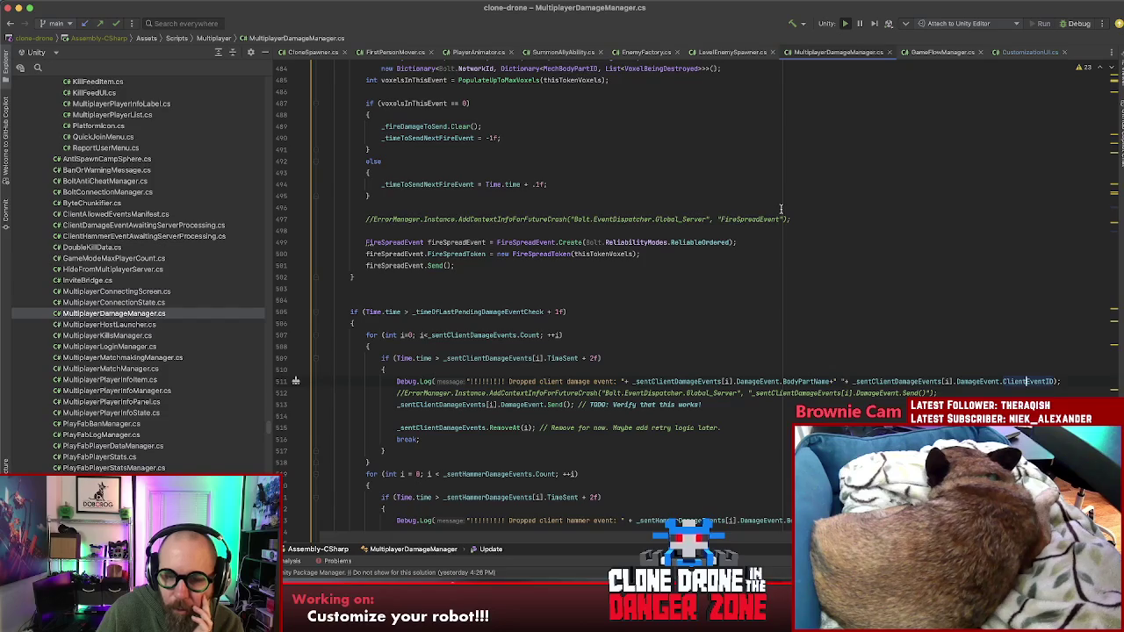
left_click(471, 334)
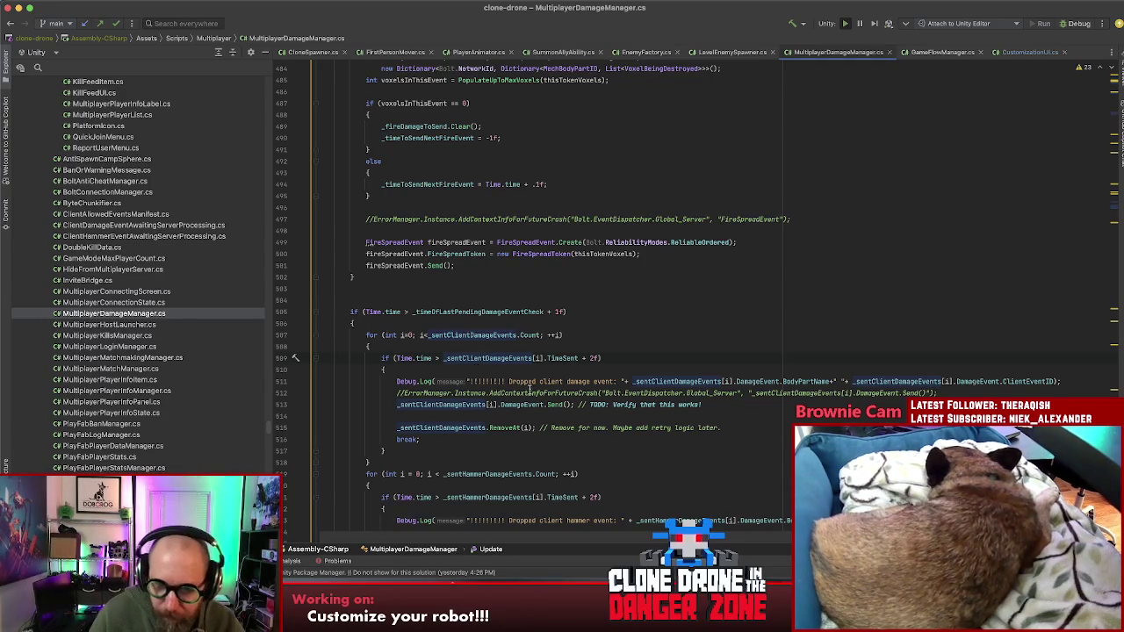
- Select the TODO comment on line 513, then go to the ClientEventID definition
left_click_drag(700, 405, 585, 405)
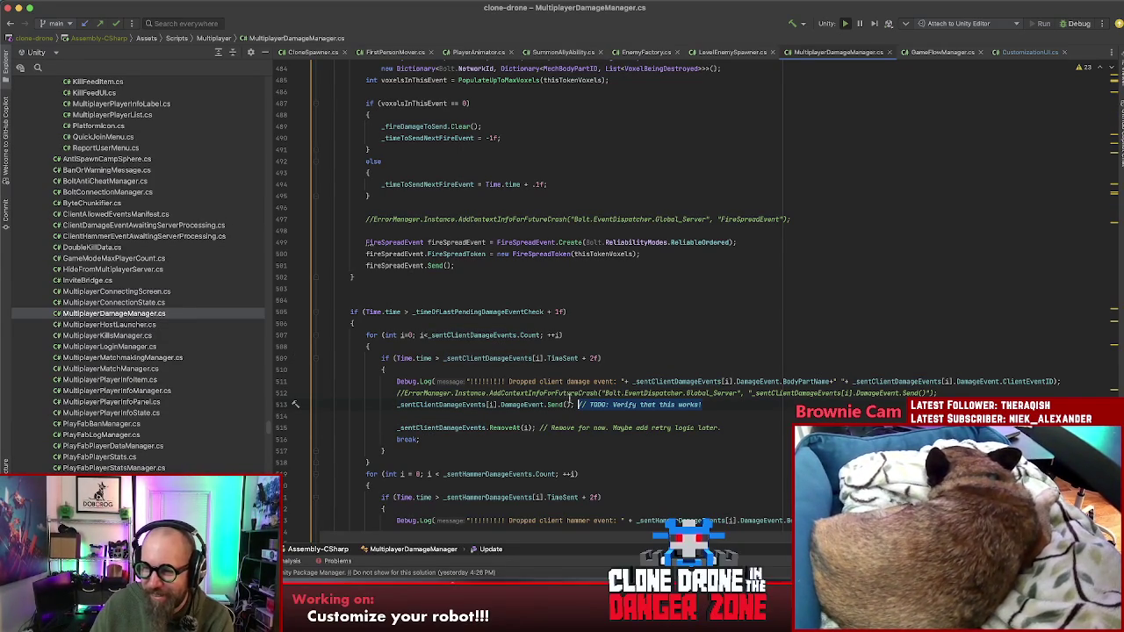
left_click_drag(737, 405, 579, 406)
key("End")
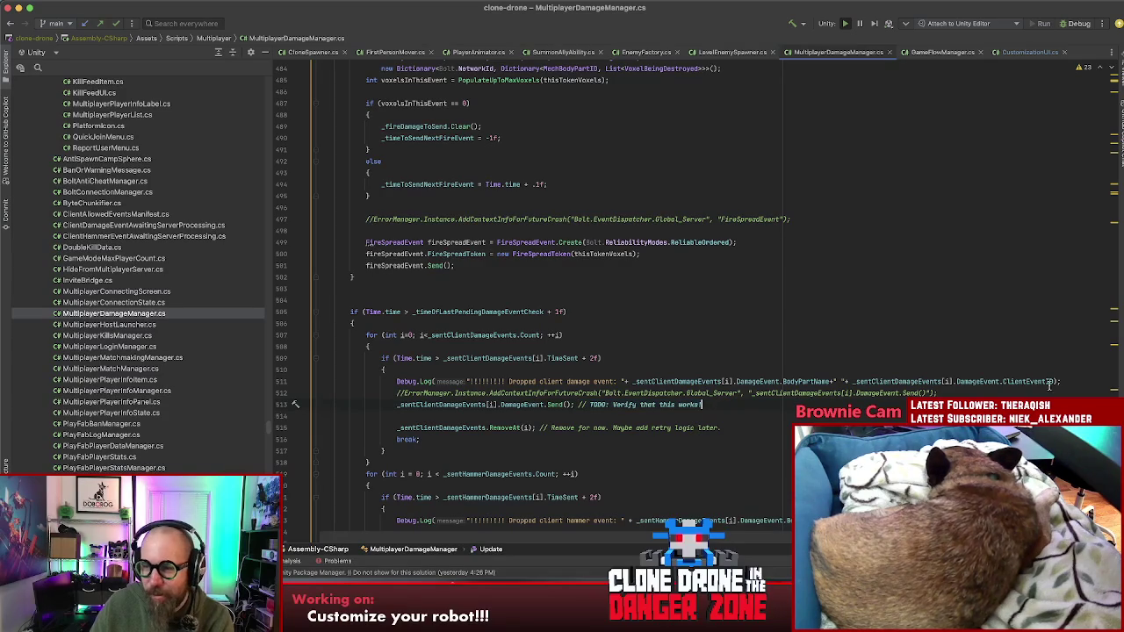
left_click(1037, 379, "super")
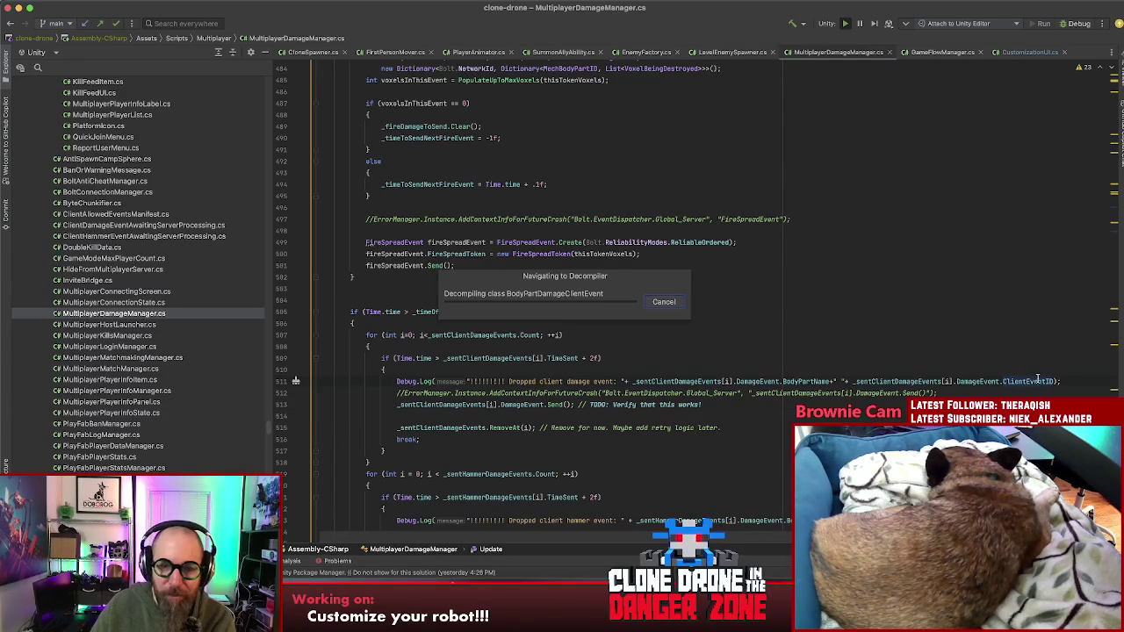
key("Down")
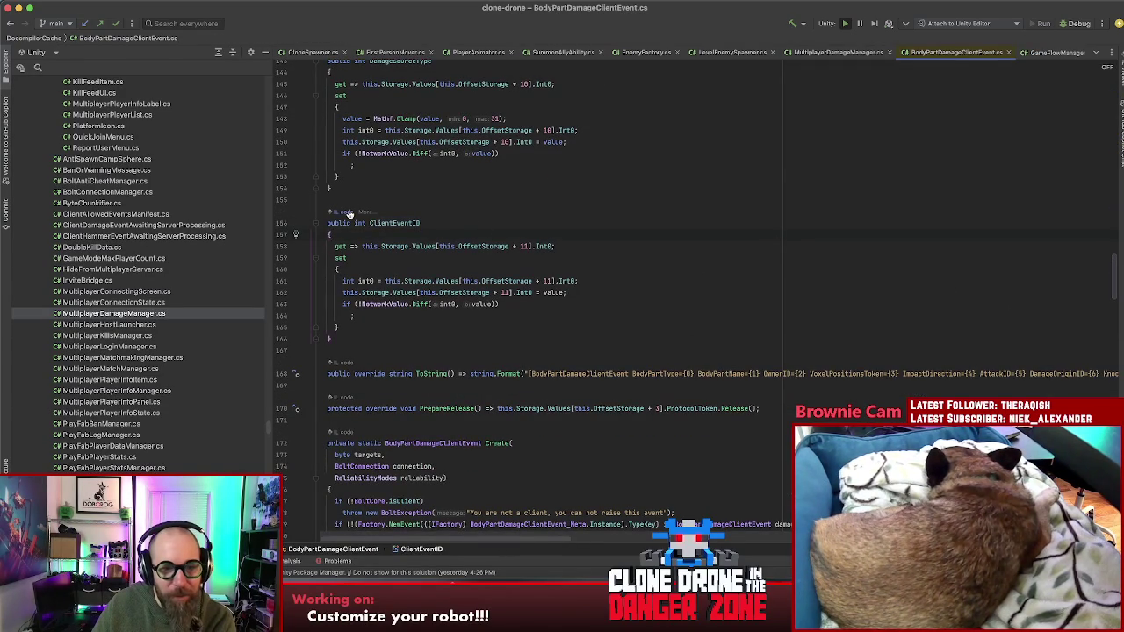
- Find all usages of ClientEventID from its declaration in the decompiled BodyPartDamageClientEvent class
left_click(348, 213)
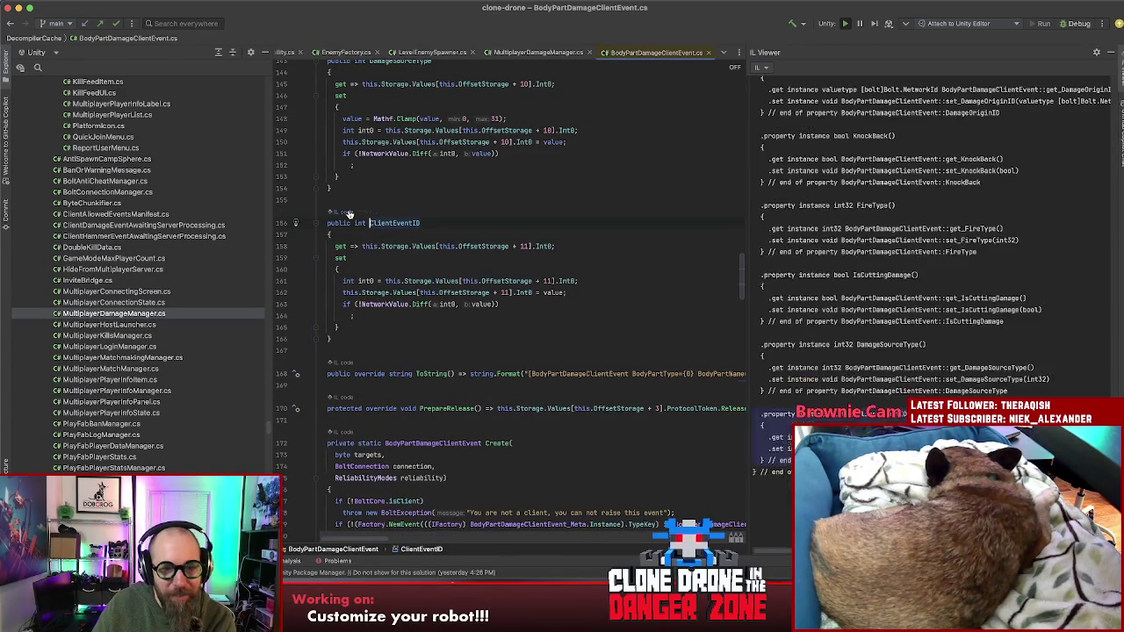
left_click(1111, 53)
left_click(715, 293)
left_click(598, 243)
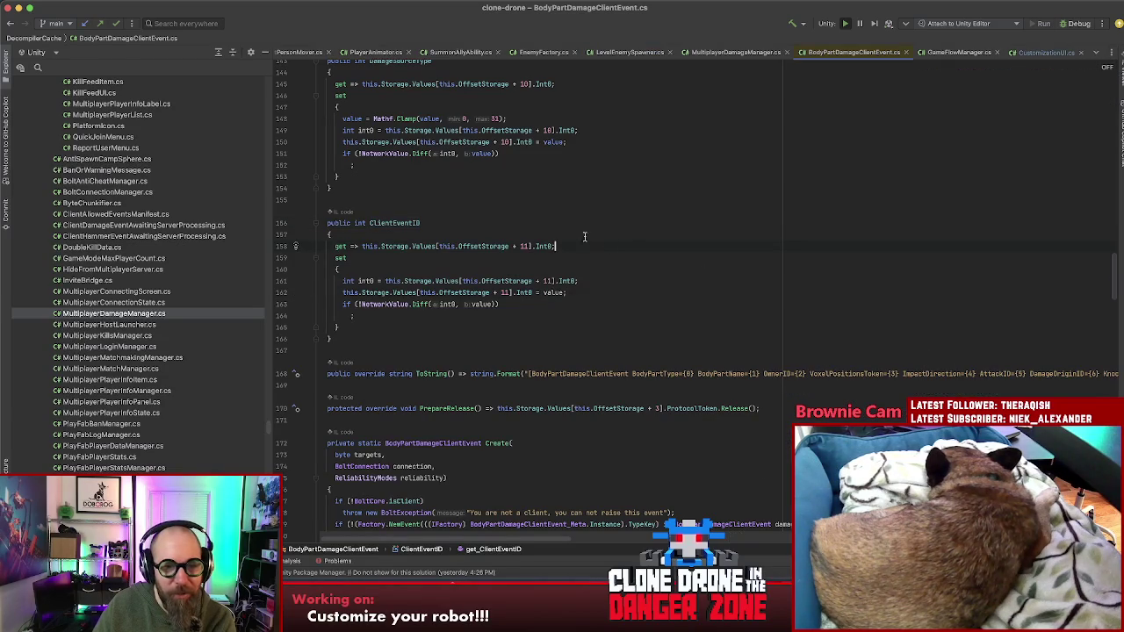
scroll(818, 353, "up", 8)
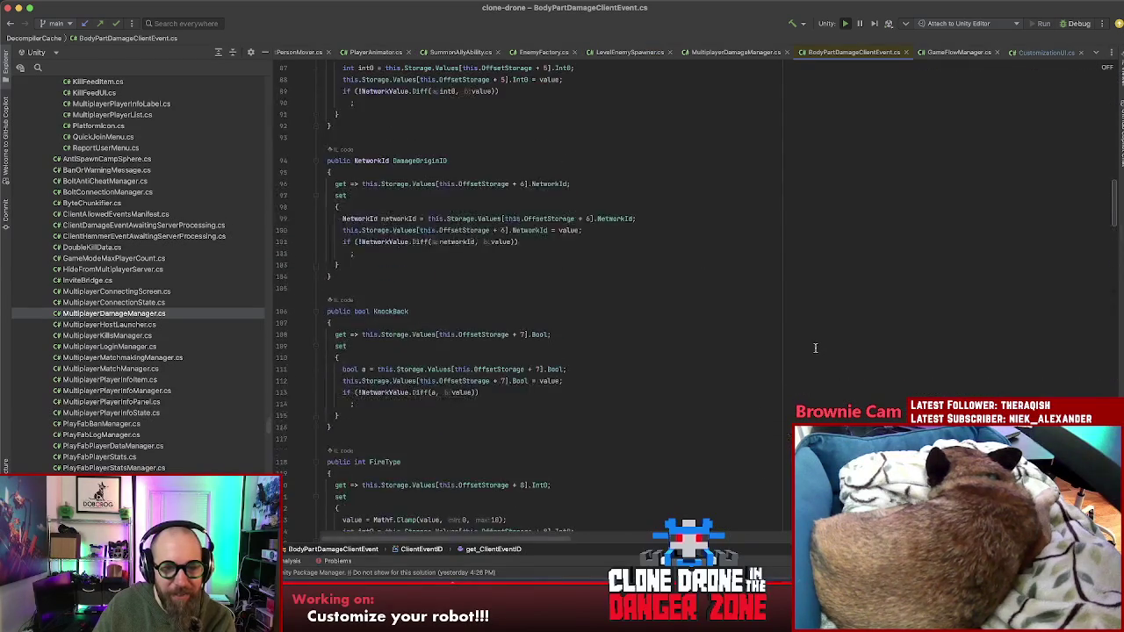
scroll(818, 353, "down", 7)
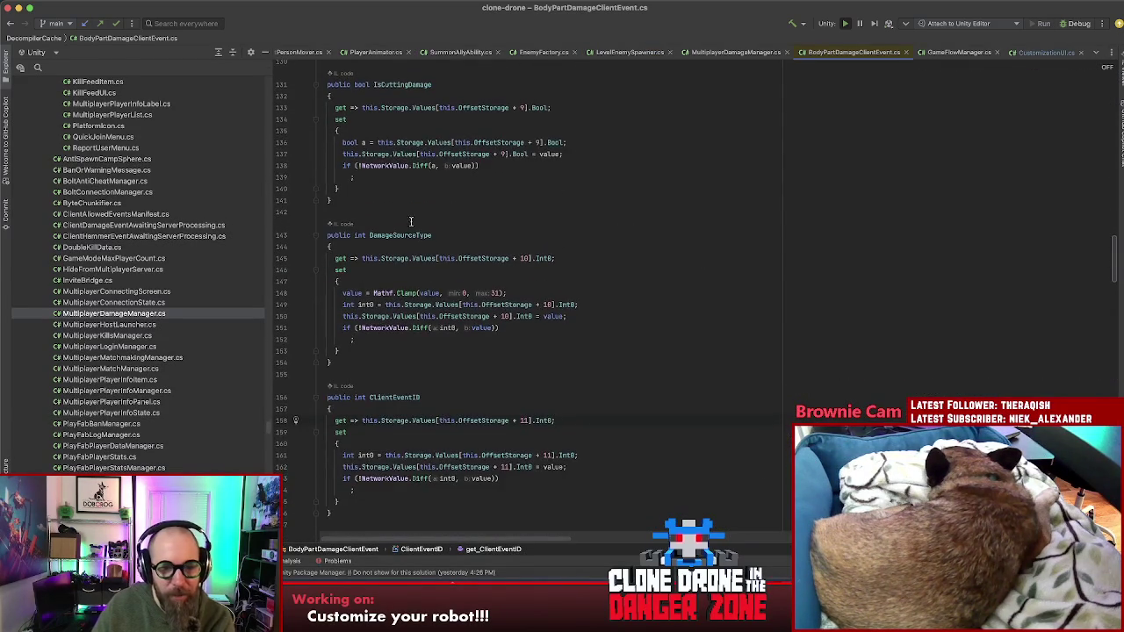
left_click(395, 301)
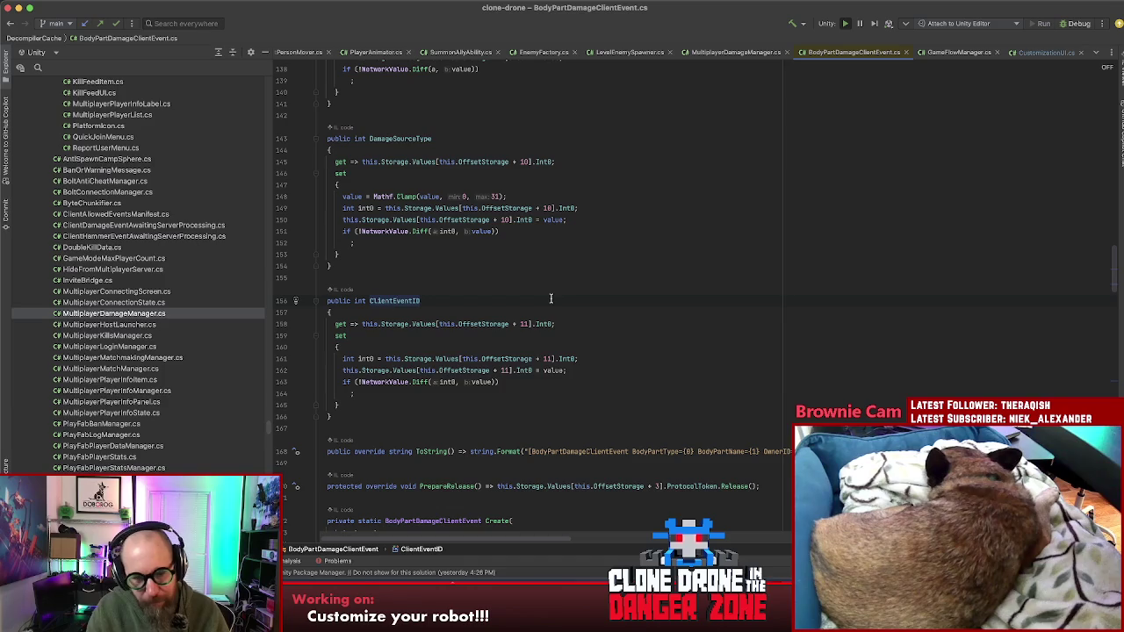
key("alt+F7")
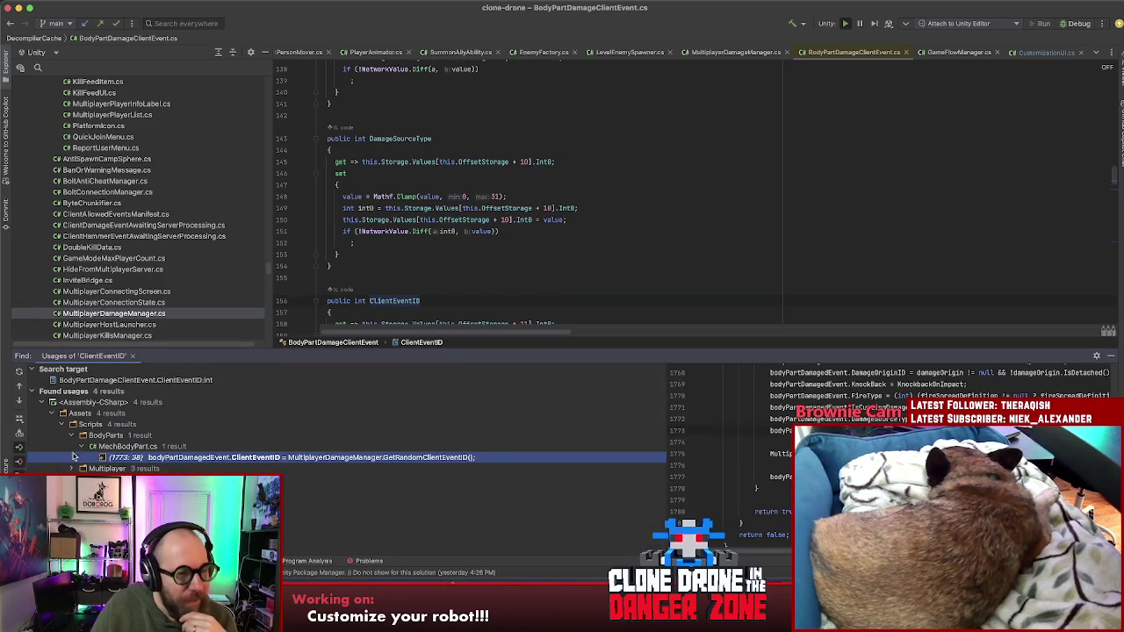
- Open the MechBodyPart usage, check GetRandomClientEventID's definition, and return to line 1773's assignment
double_click(196, 459)
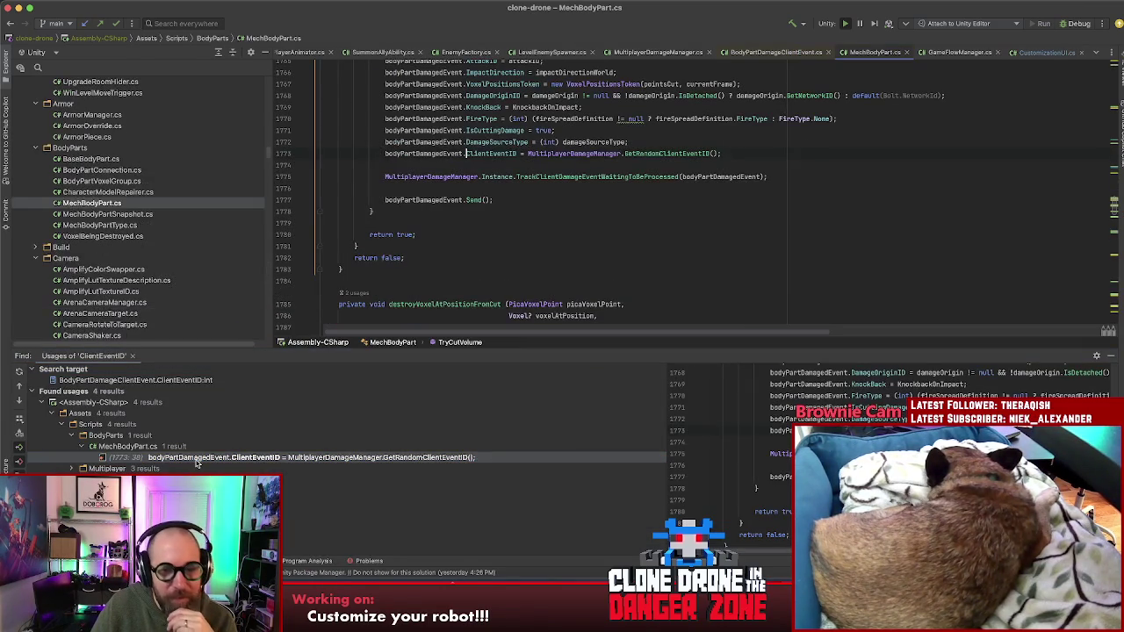
left_click(664, 156, "super")
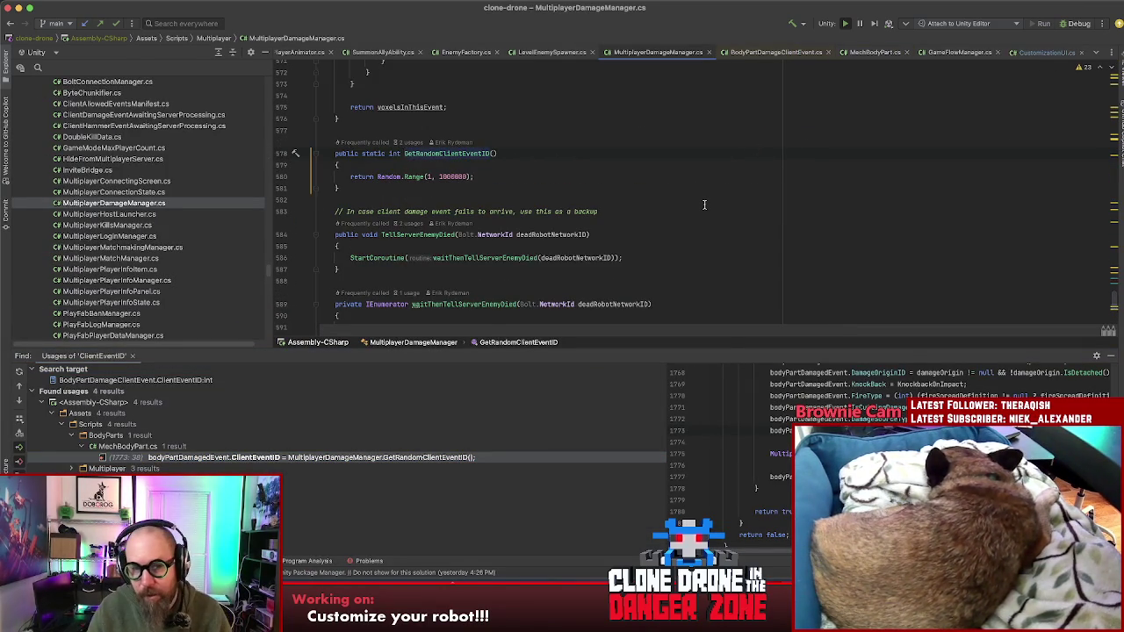
key("super+bracketleft")
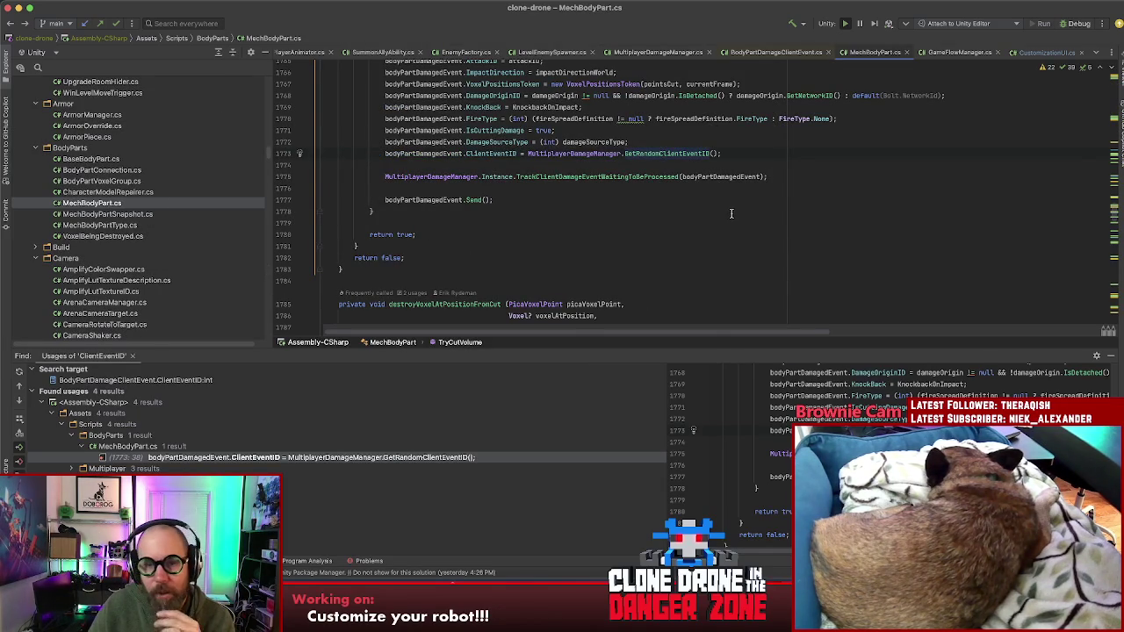
scroll(761, 220, "up", 5)
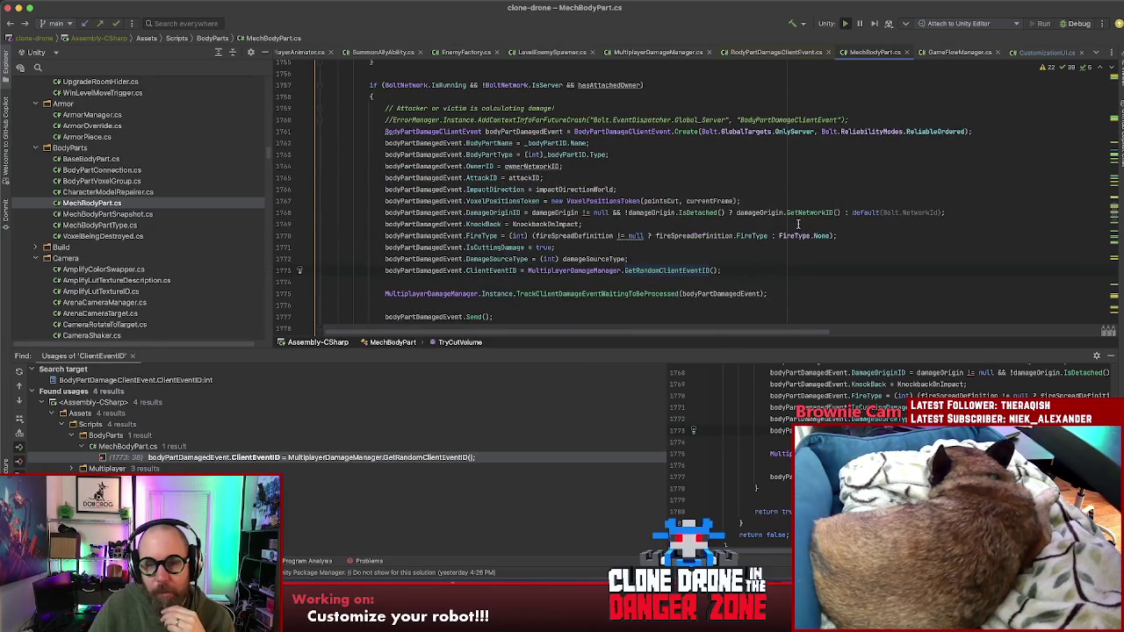
left_click(794, 270)
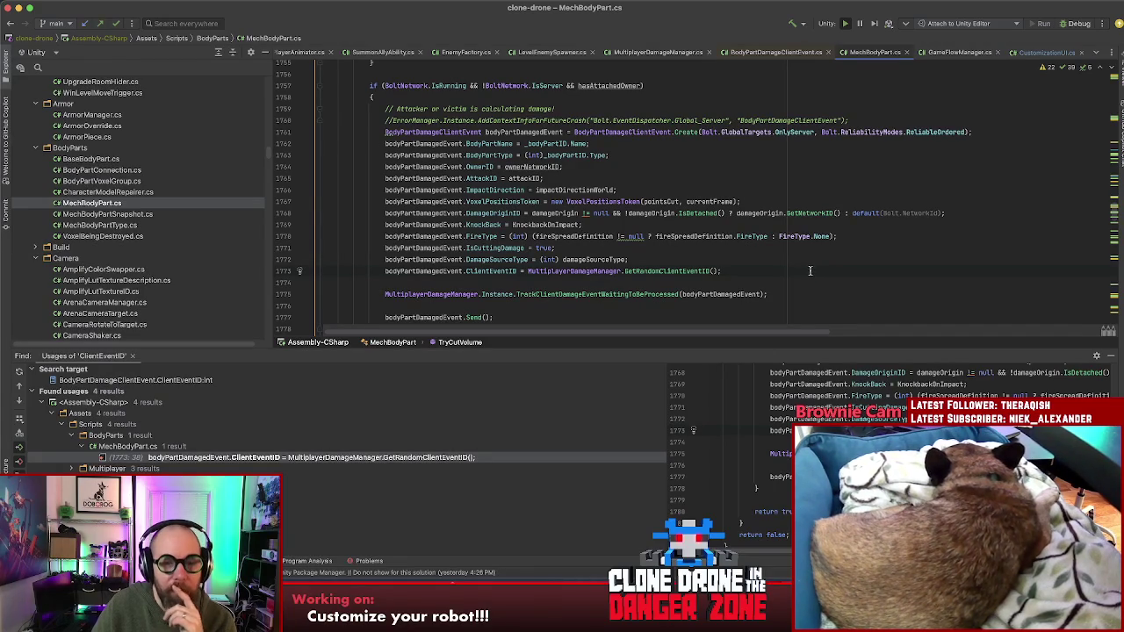
left_click(73, 469)
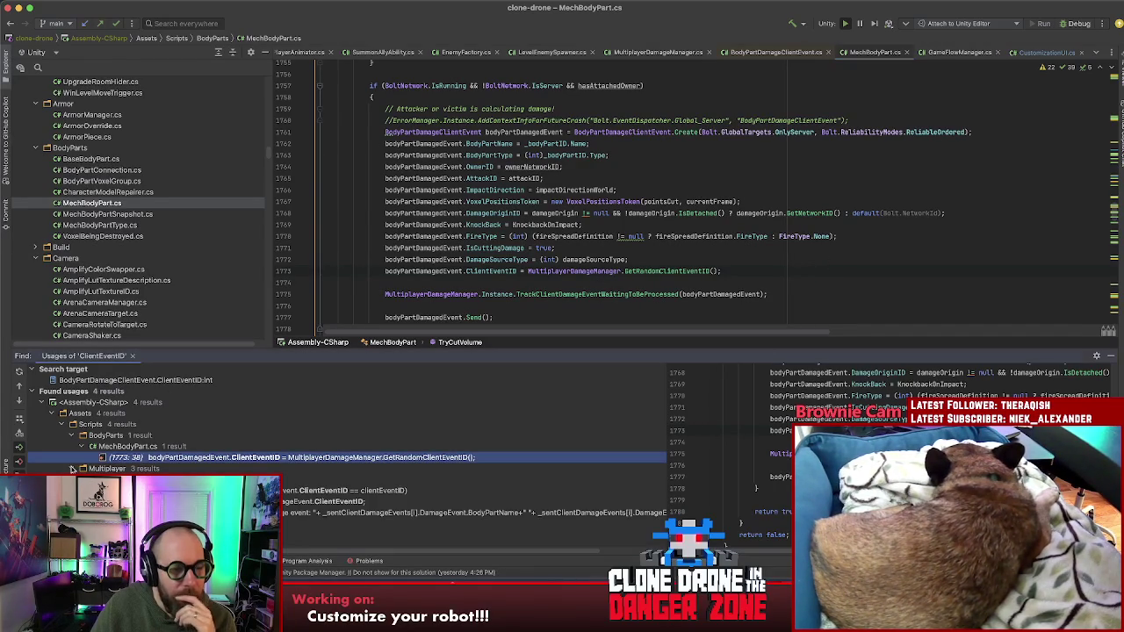
- Step through the Multiplayer usages of ClientEventID to the dropped damage event log, then return to Unity
double_click(298, 490)
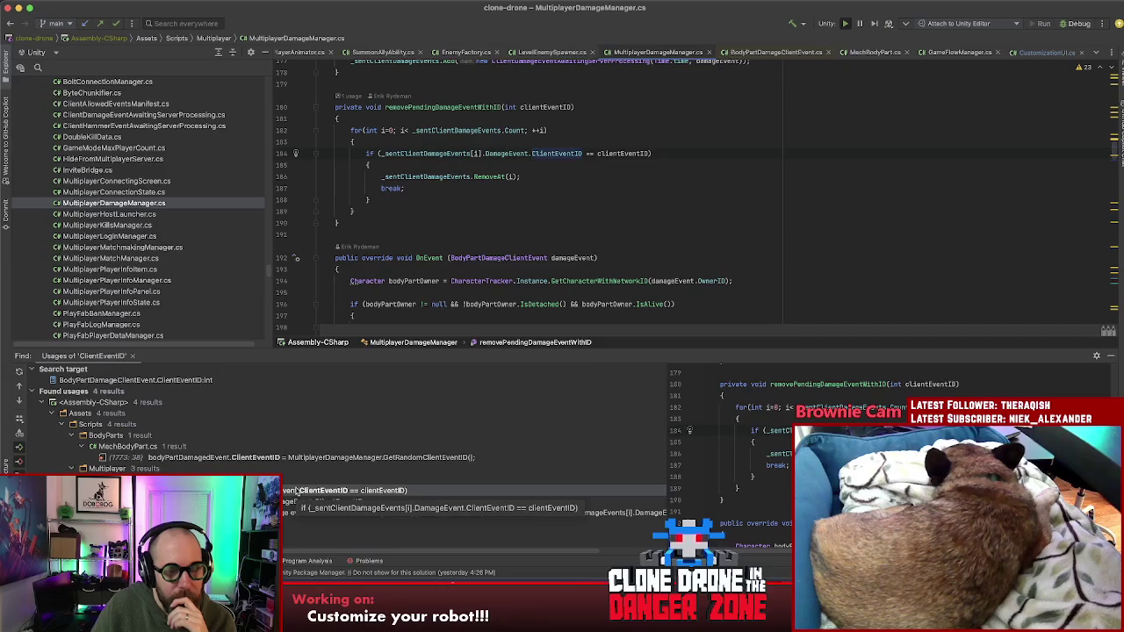
key("super+alt+Down")
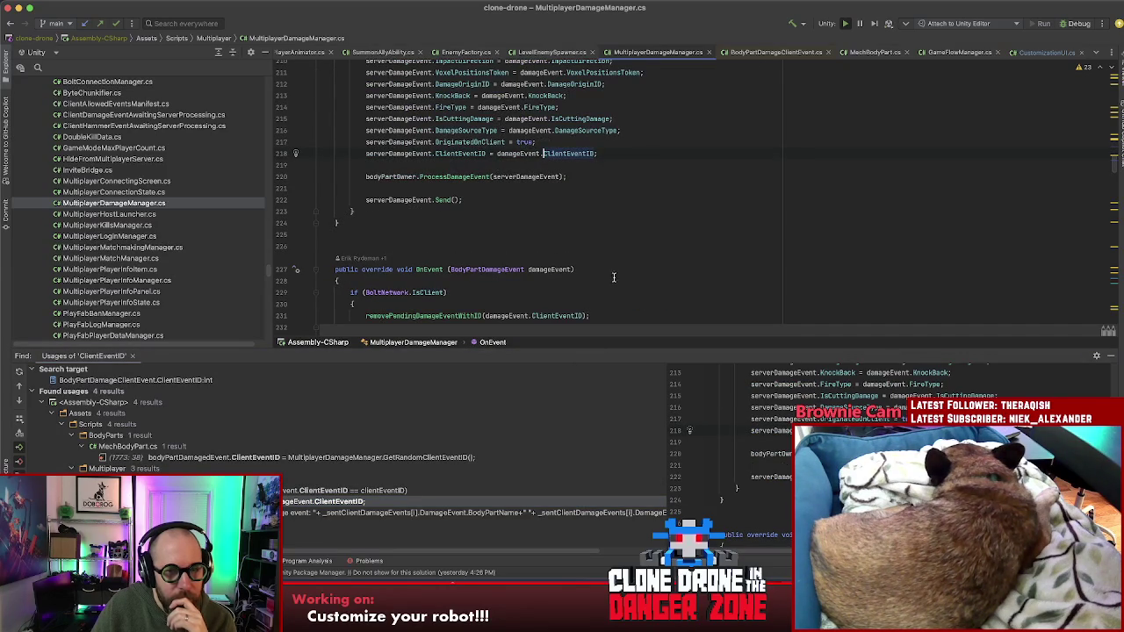
scroll(614, 286, "up", 3)
scroll(614, 286, "up", 5)
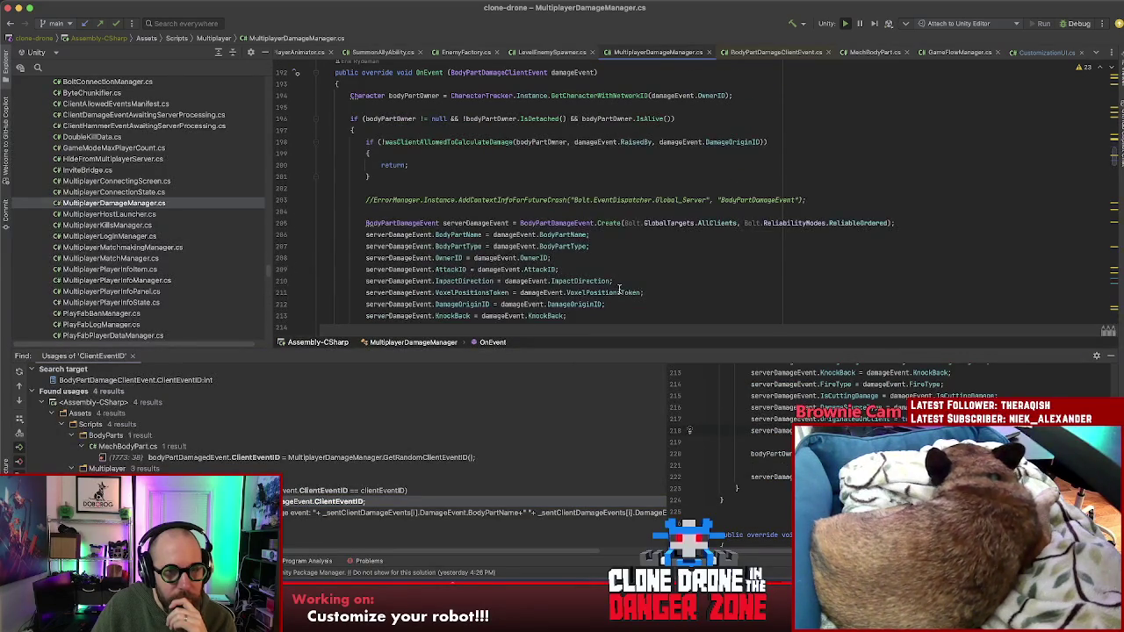
scroll(597, 299, "down", 5)
double_click(295, 514)
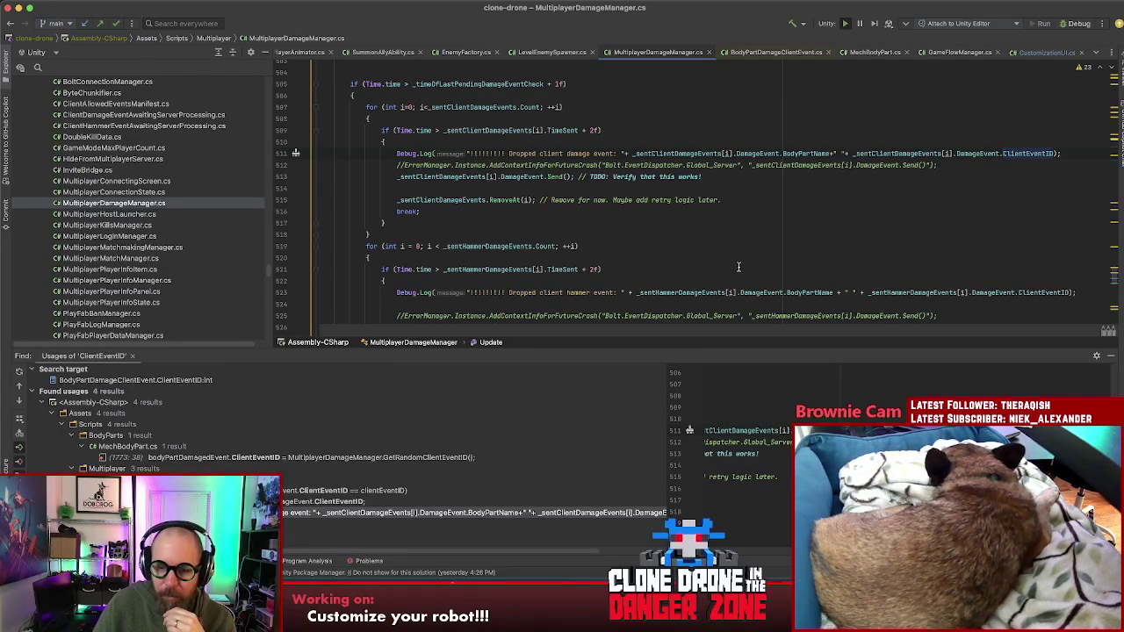
key("super+Tab")
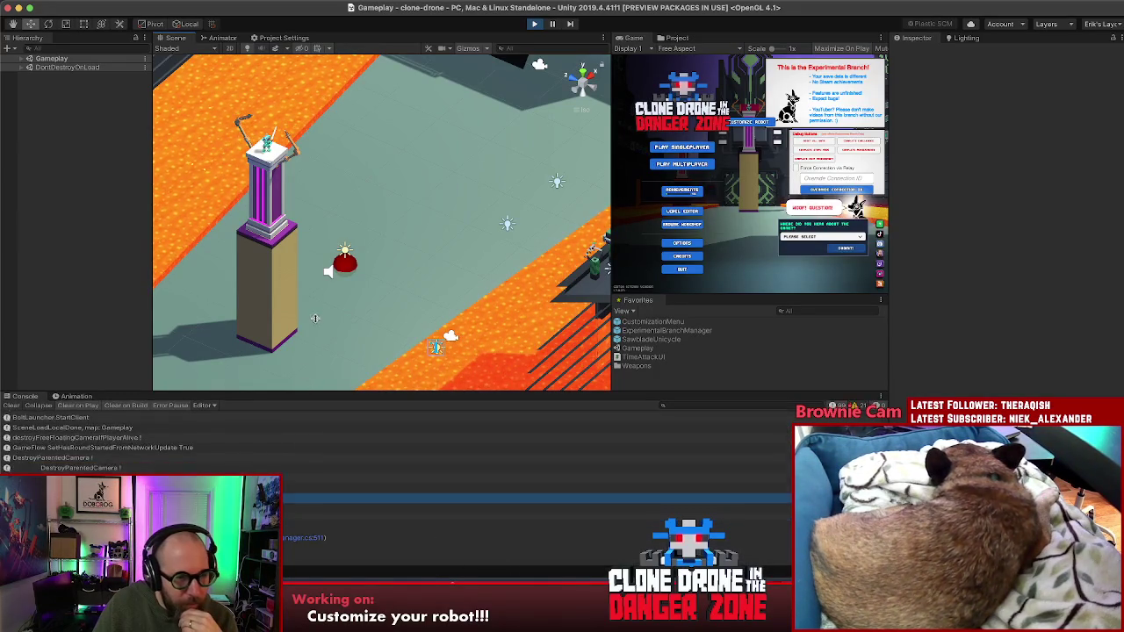
- Enlarge the console log area twice and scroll down to the latest entries
left_click_drag(299, 392, 281, 283)
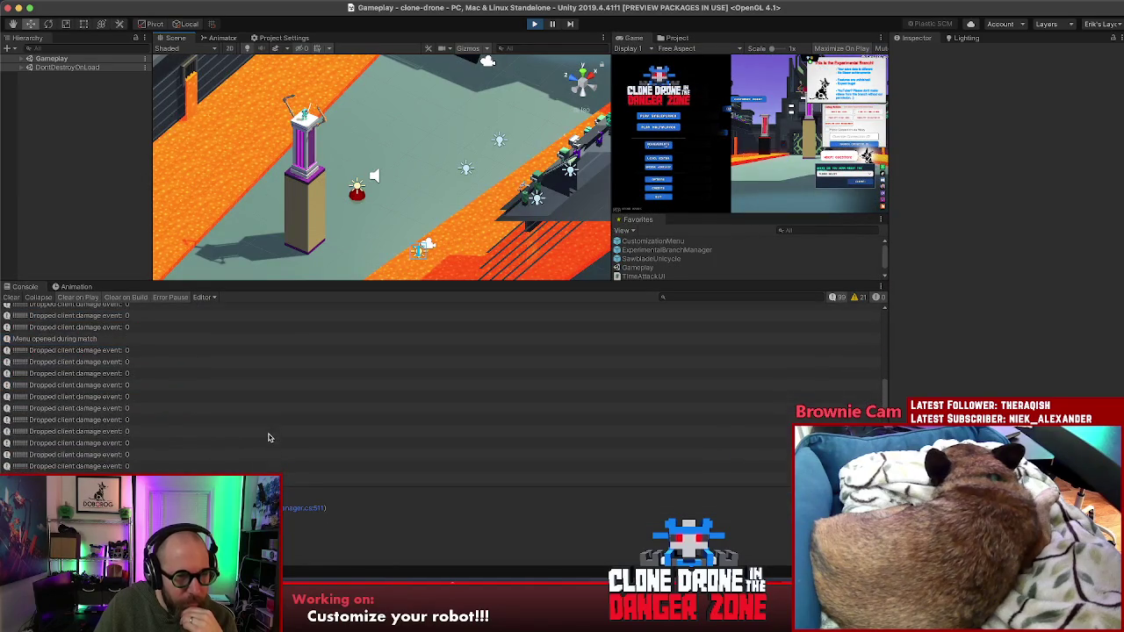
scroll(270, 438, "up", 3)
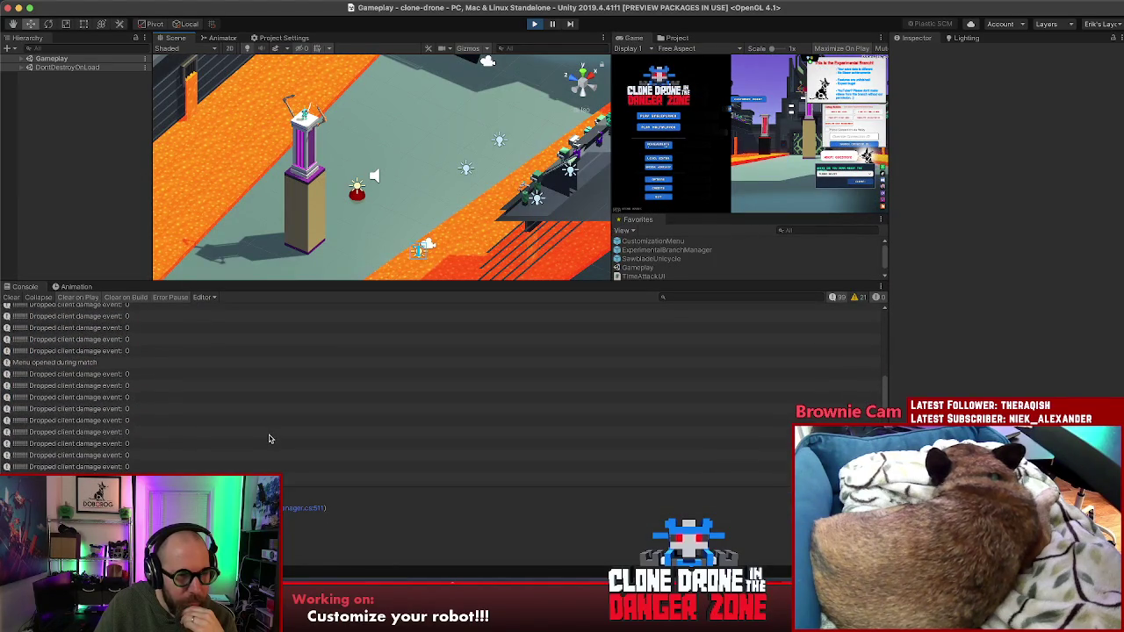
scroll(270, 438, "up", 1)
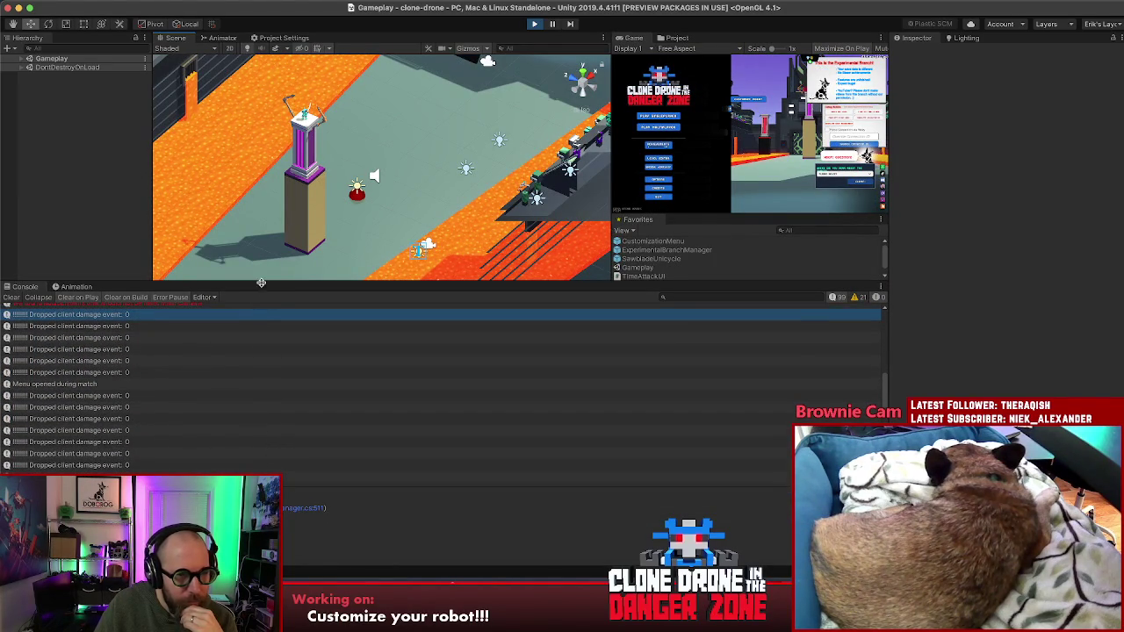
left_click_drag(261, 282, 278, 80)
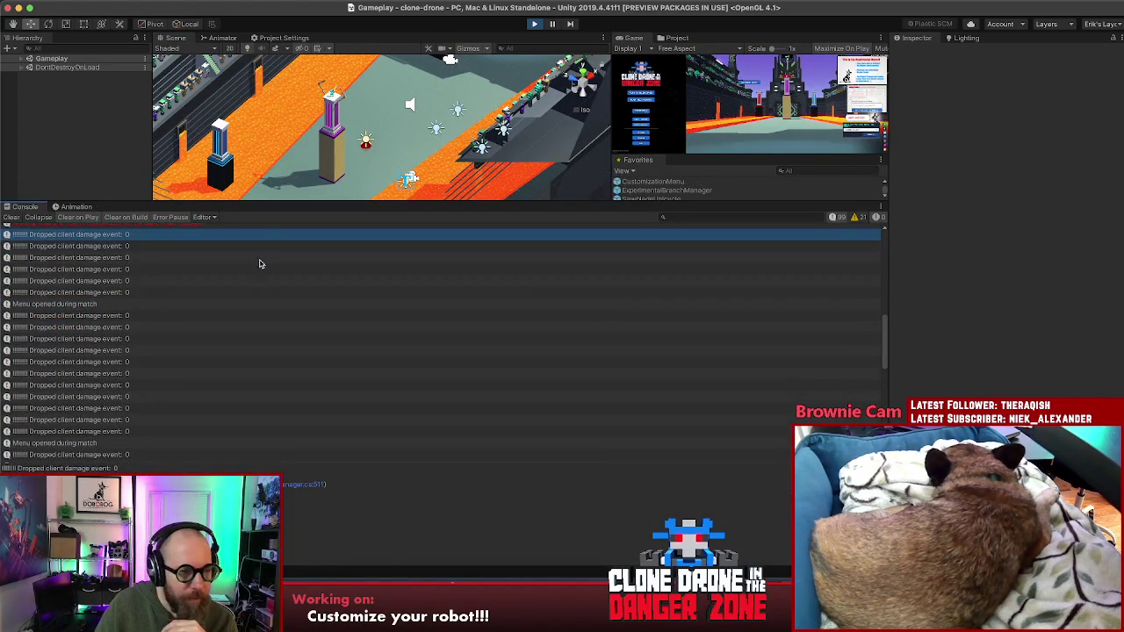
scroll(260, 290, "down", 5)
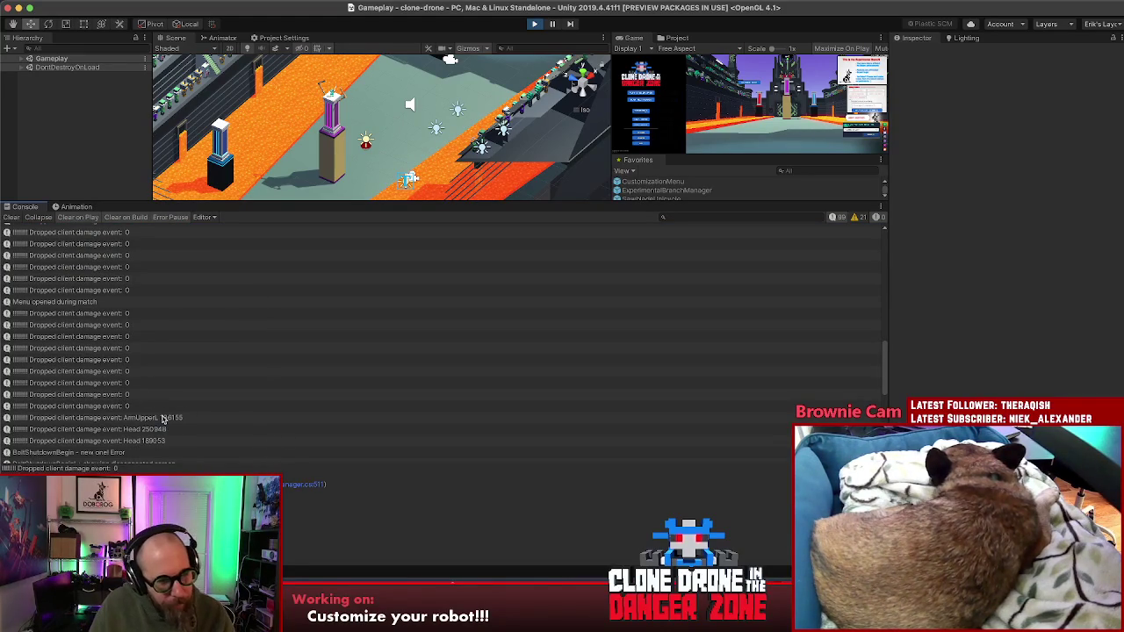
- Step through the Dropped client damage event entries, then bring up the Discord crash screenshot in Chrome
left_click(162, 418)
left_click(99, 395)
key("Up")
key("Up")
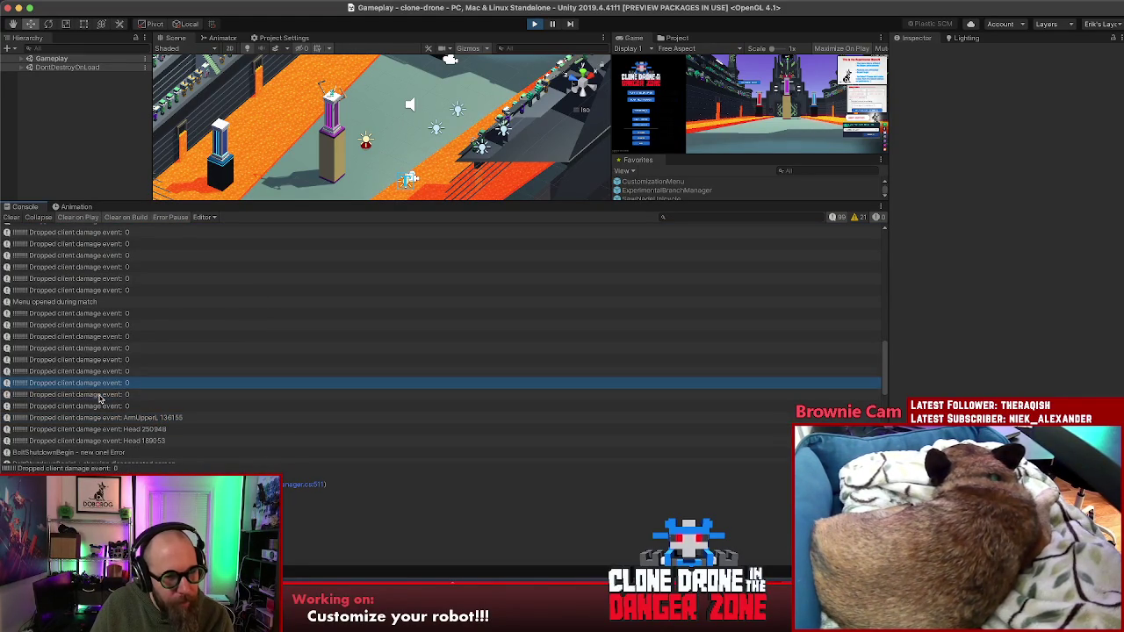
key("Up")
key("Up")
key("Up")
key("Down")
key("Down")
key("Up")
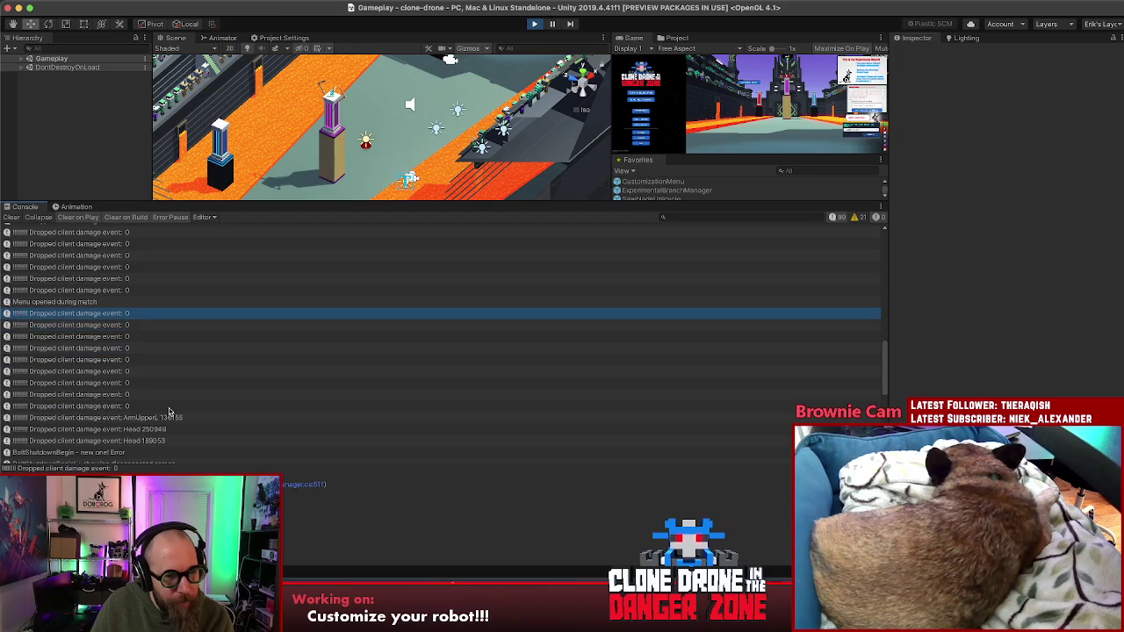
scroll(220, 448, "down", 5)
scroll(220, 448, "up", 3)
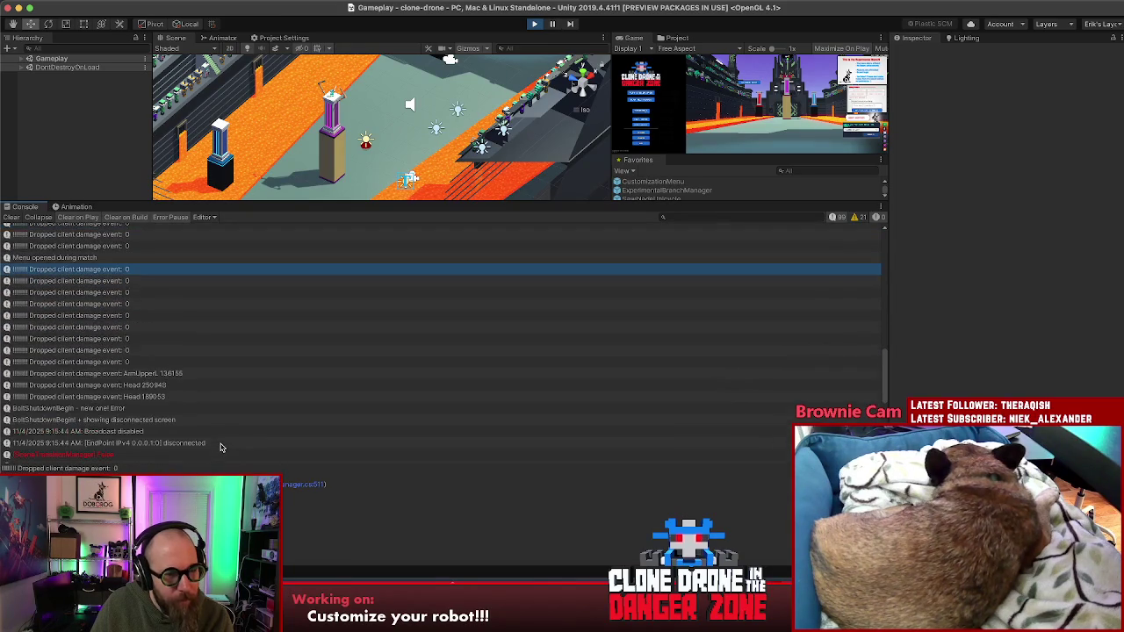
scroll(220, 448, "up", 2)
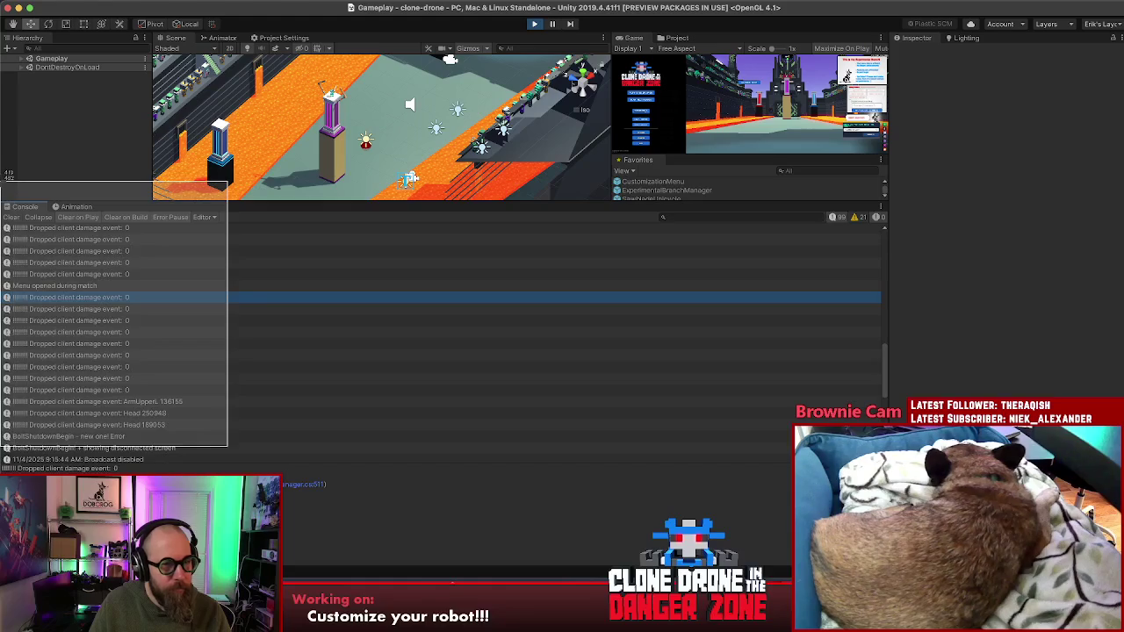
left_click(522, 597)
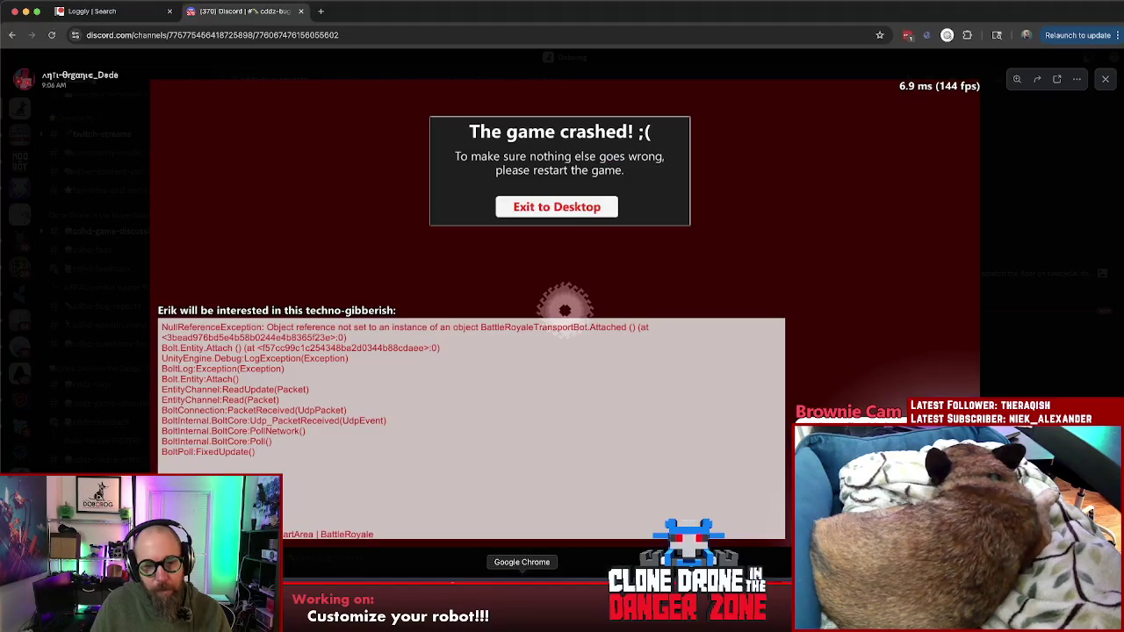
- Dismiss the crash screenshot, glance at #cdhd-game-discussion, then close Discord to return to Loggly
left_click(1105, 79)
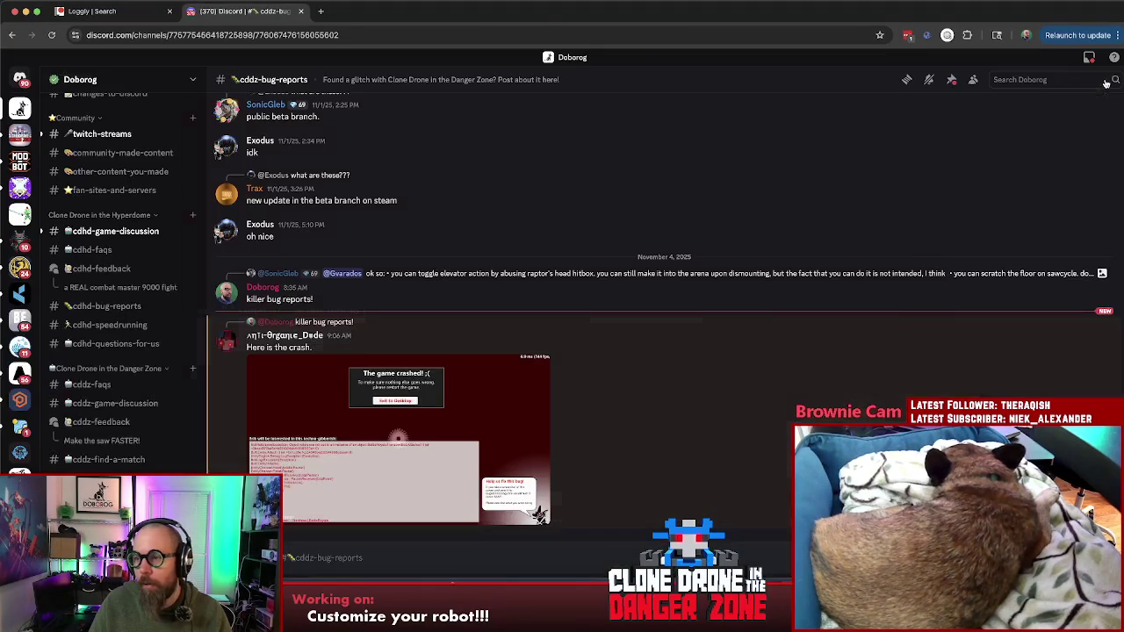
left_click(324, 13)
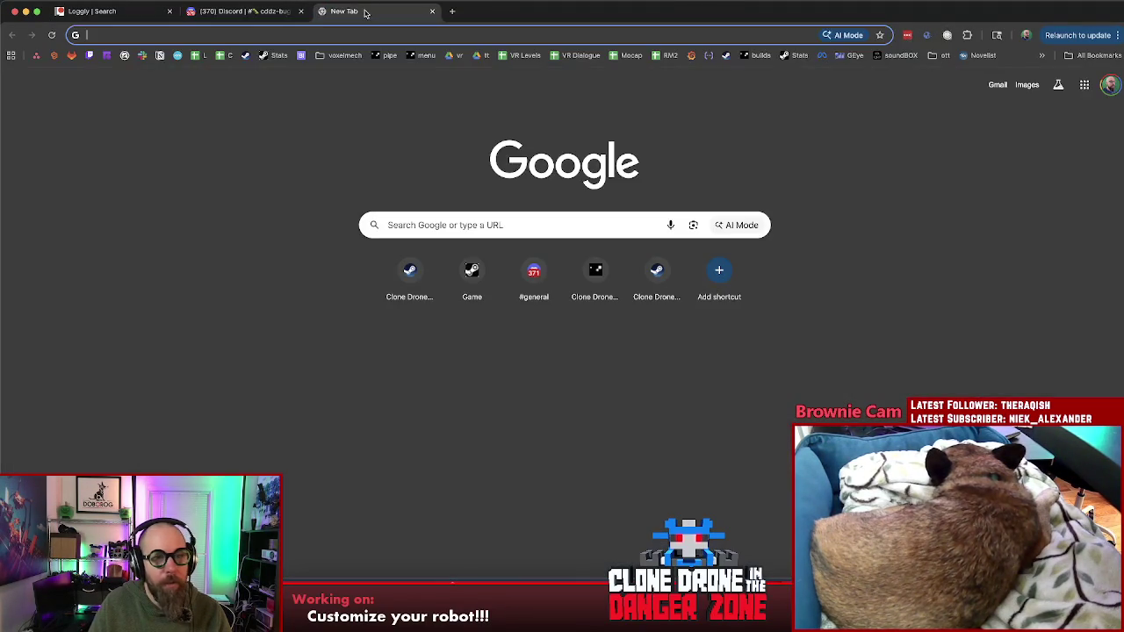
key("super+w")
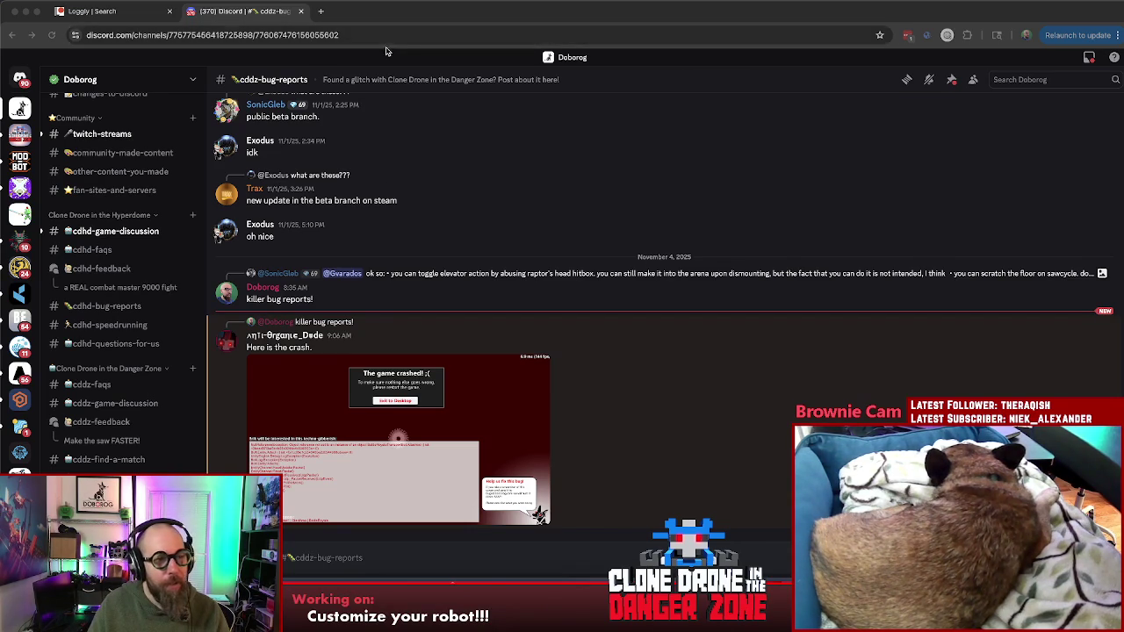
left_click(114, 231)
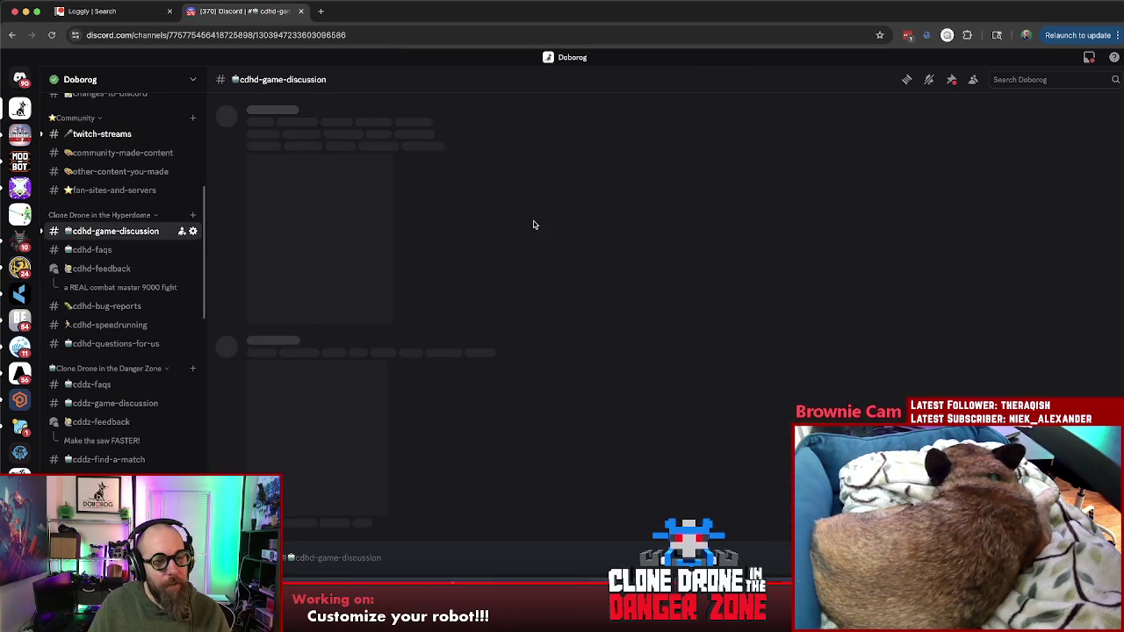
left_click(300, 10)
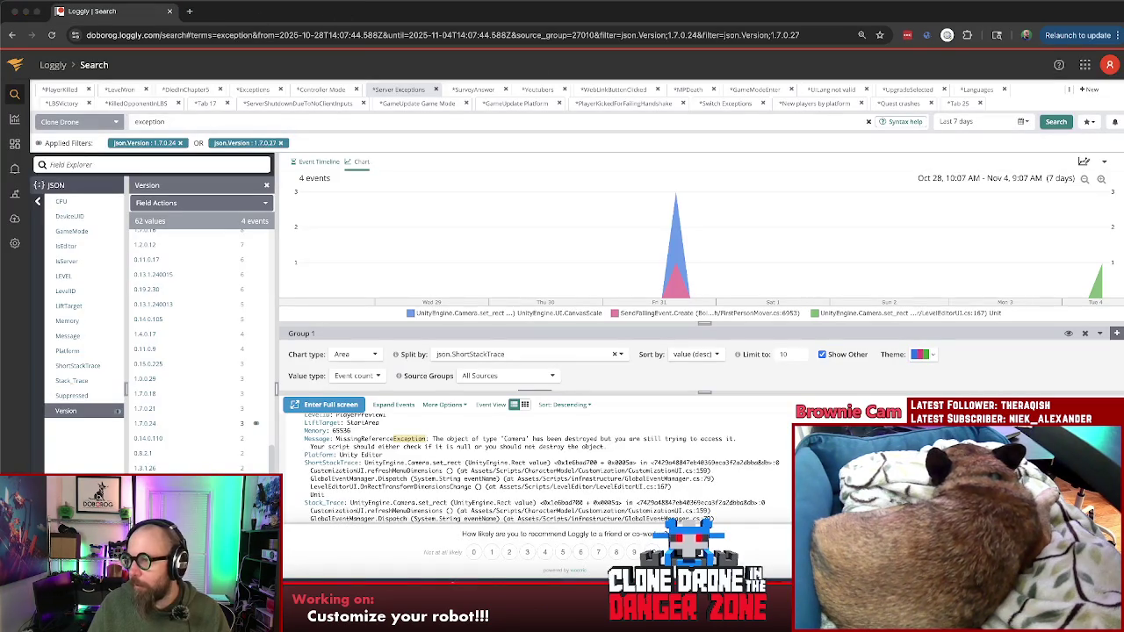
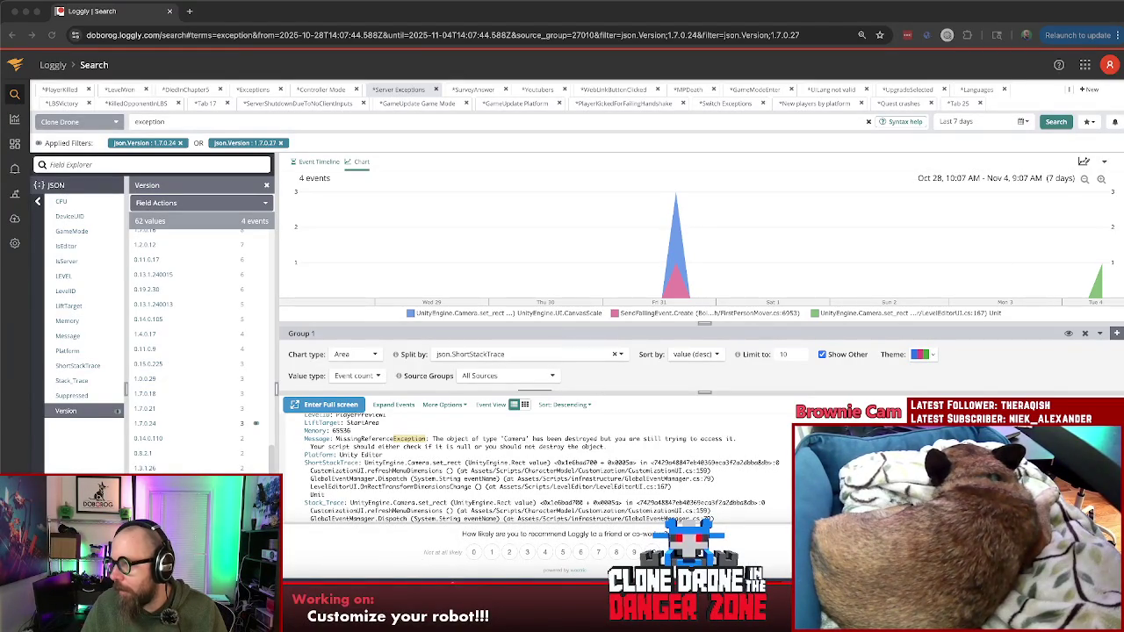
- Bring the Asana Sprint 64 task about client damage events causing desync to the front
key("super+grave")
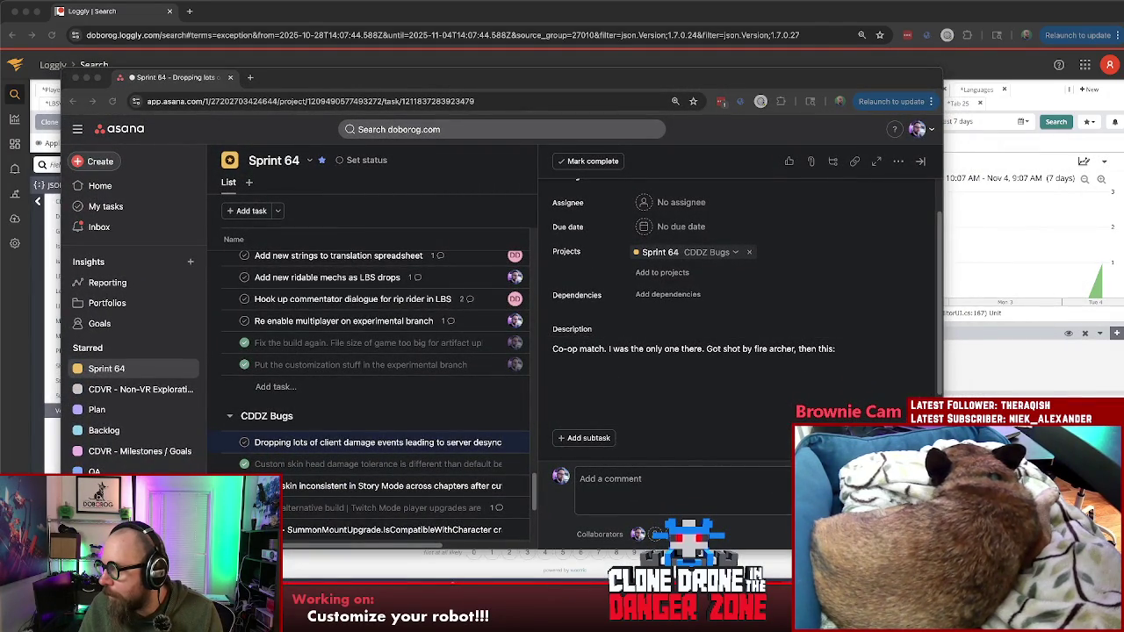
- Attach the console screenshot to the desync task's description
mouse_move(852, 479)
left_mouse_down()
mouse_move(773, 406)
mouse_move(642, 382)
left_mouse_up()
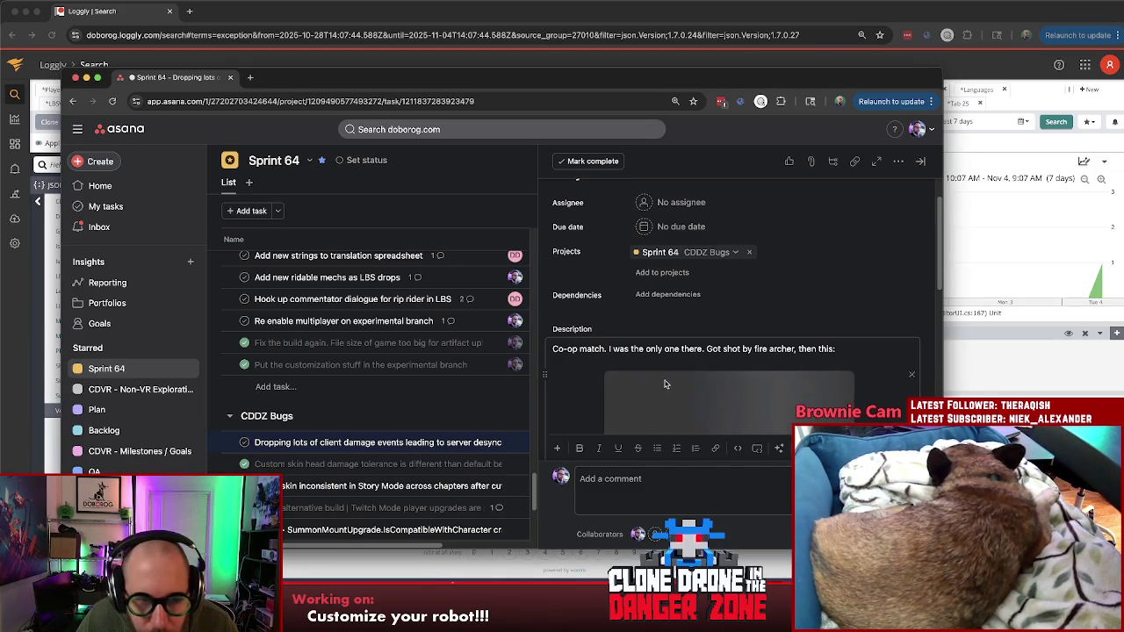
scroll(832, 387, "down", 5)
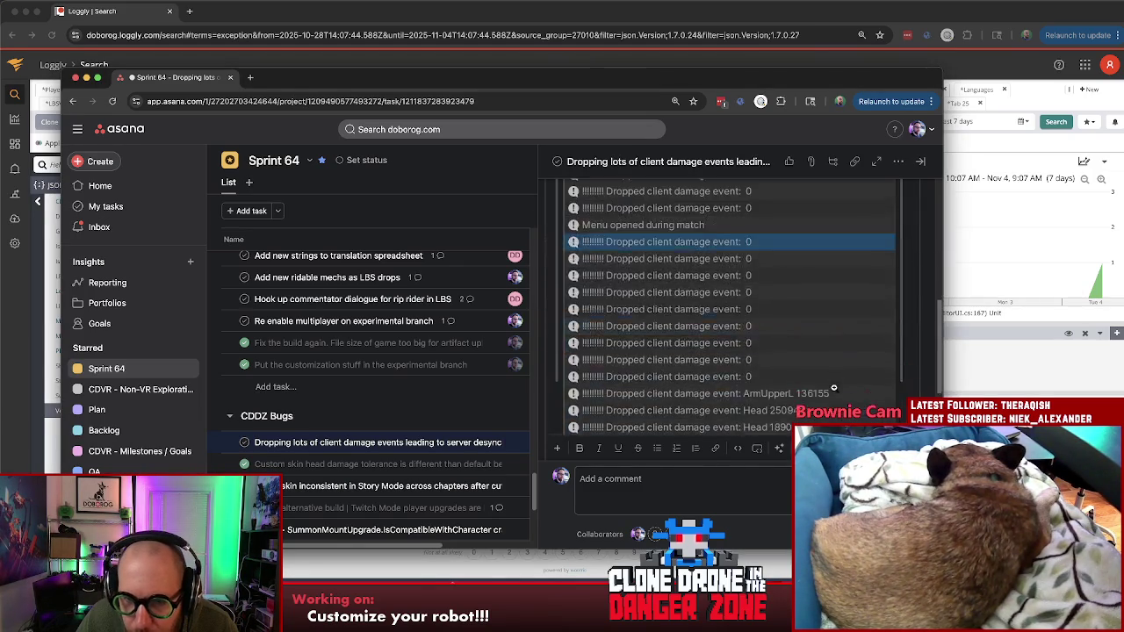
scroll(833, 387, "down", 1)
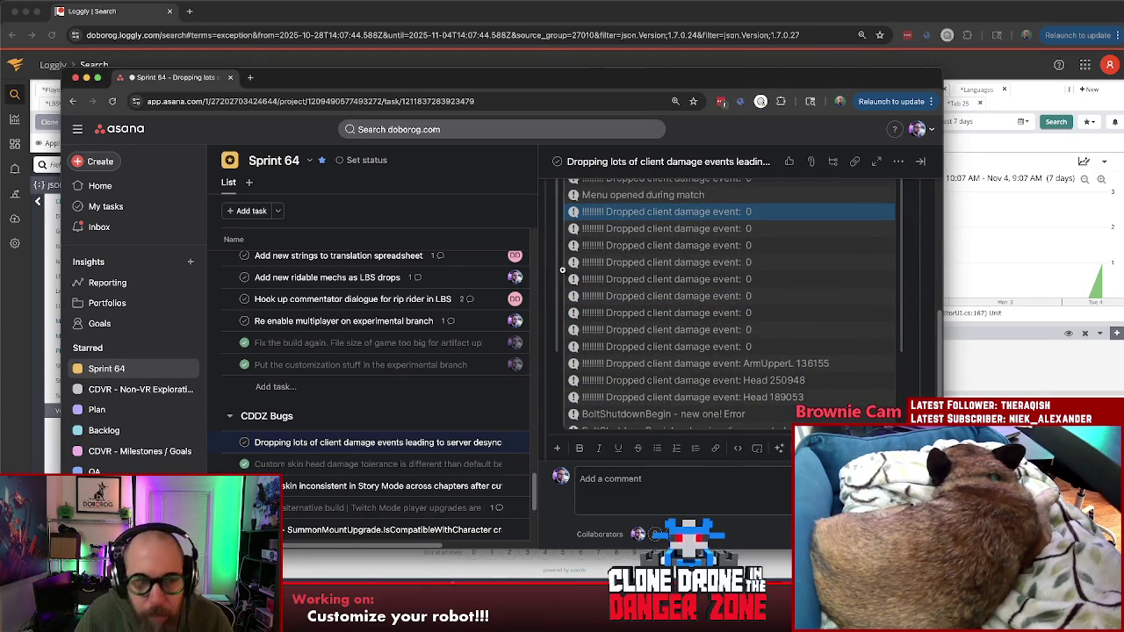
scroll(377, 334, "up", 3)
scroll(700, 297, "up", 8)
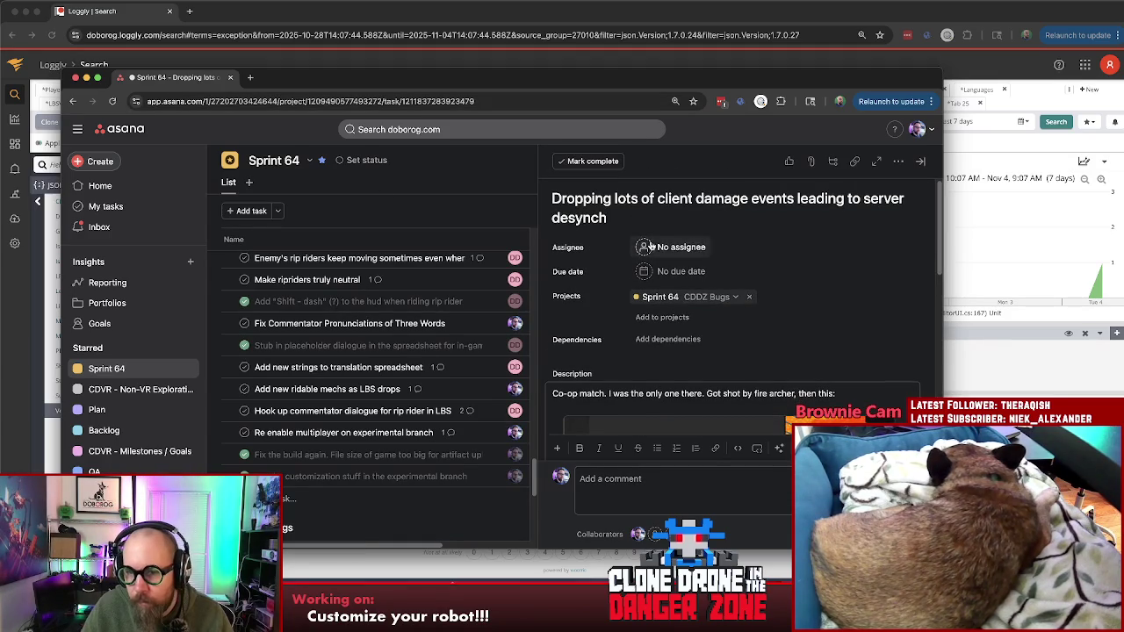
- Tag the task as 'bug' and close Asana to return to Loggly
left_click(897, 162)
left_click(898, 165)
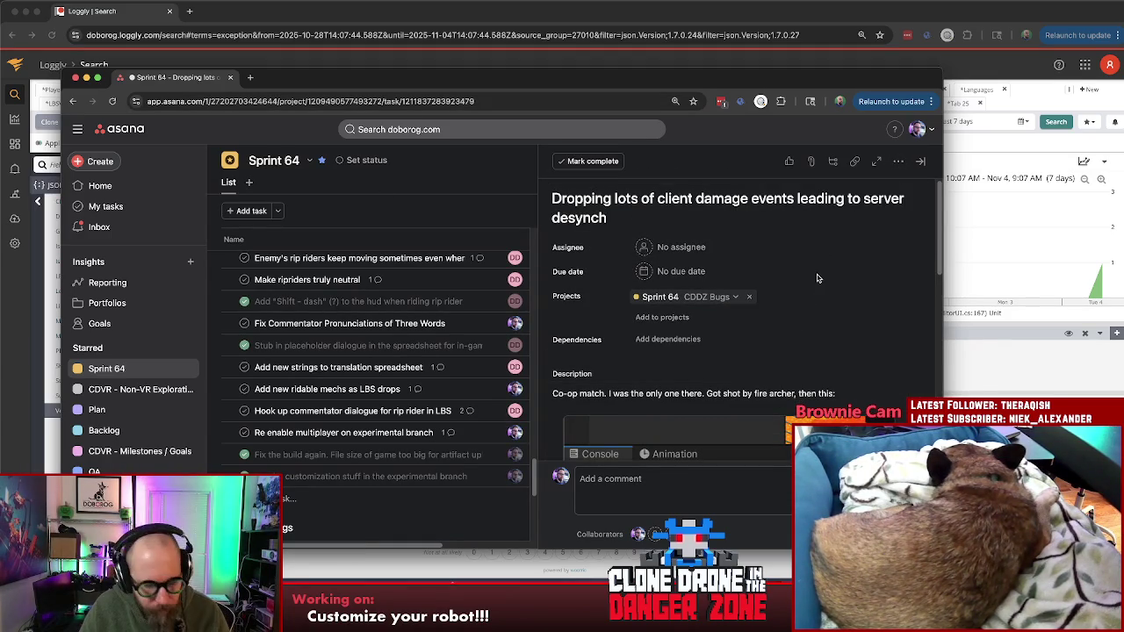
type("bug")
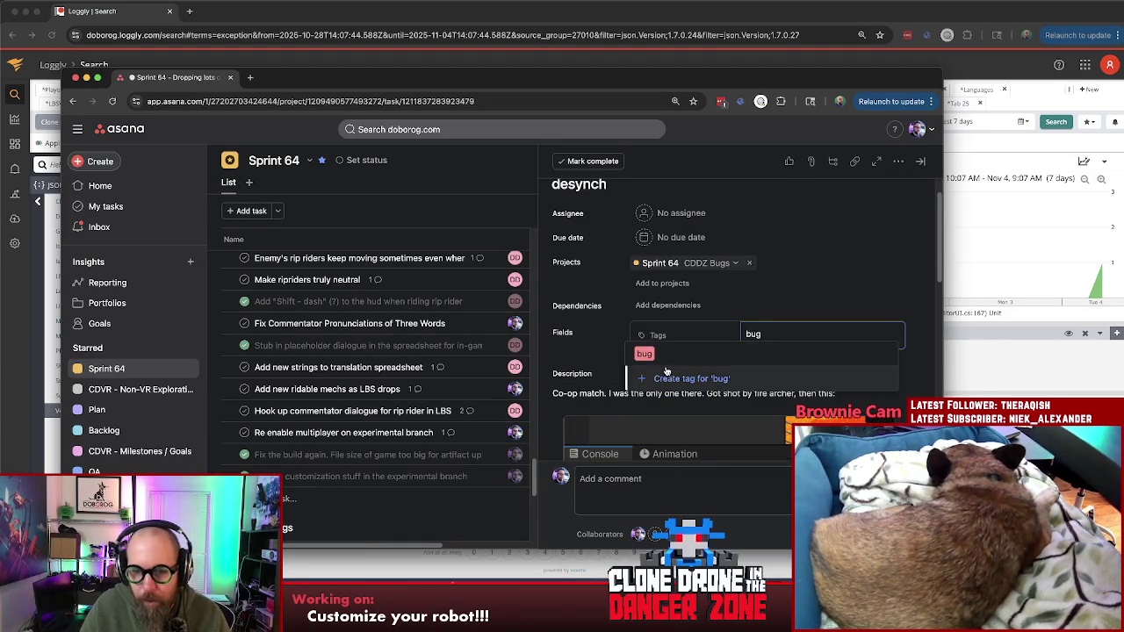
key("Return")
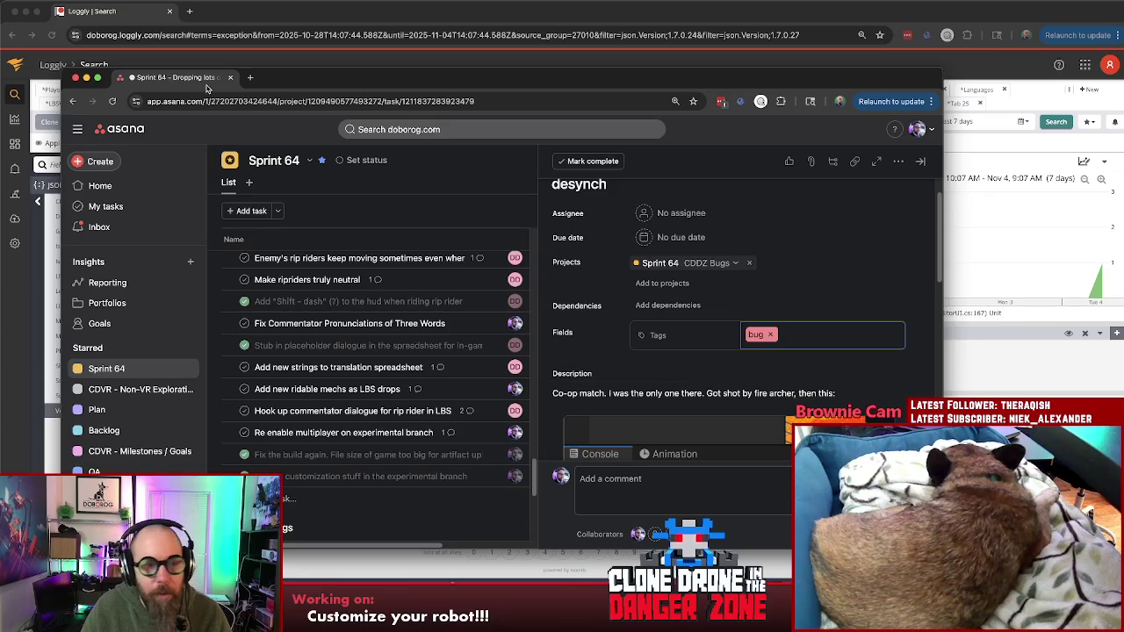
left_click(86, 77)
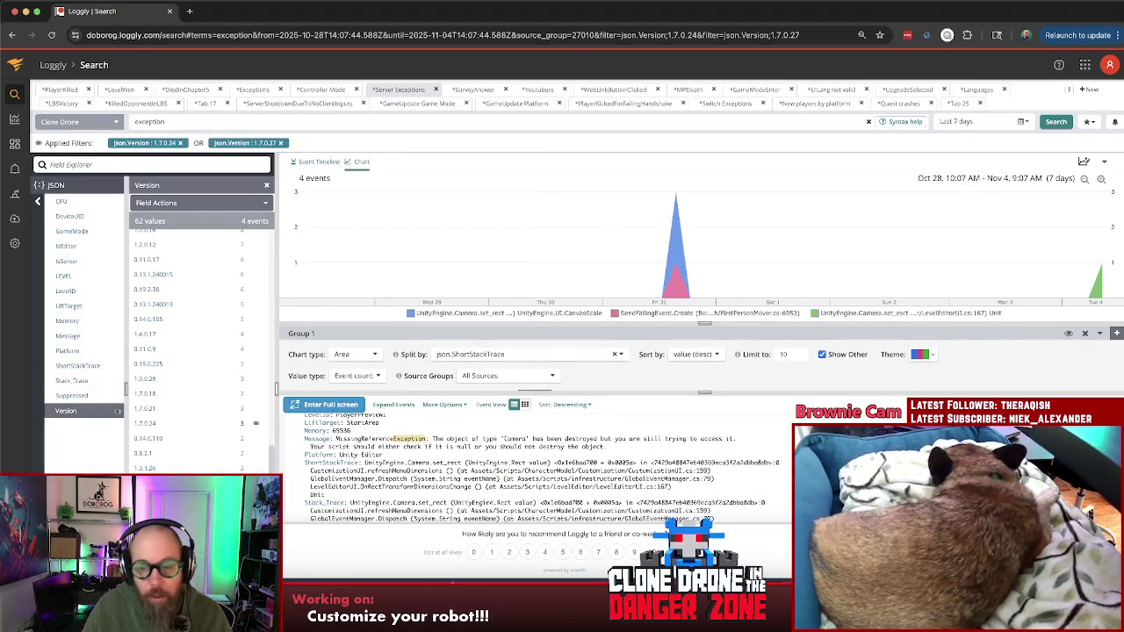
- In Unity, lower the Console splitter and maximize the Game view showing the title menu
key("super+Tab")
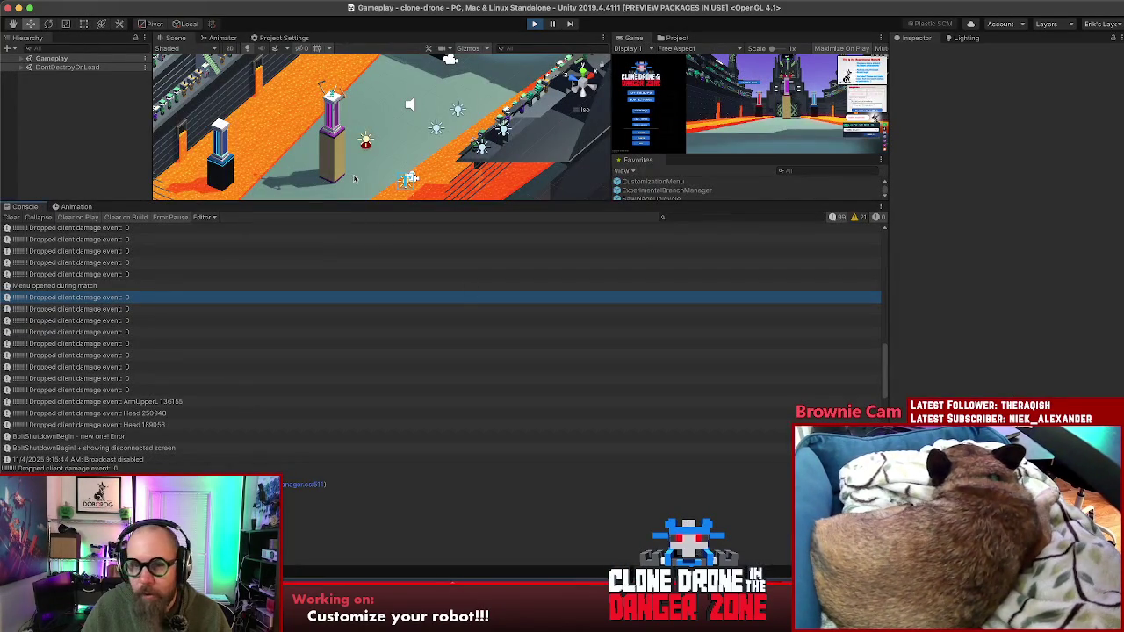
left_click_drag(368, 202, 368, 432)
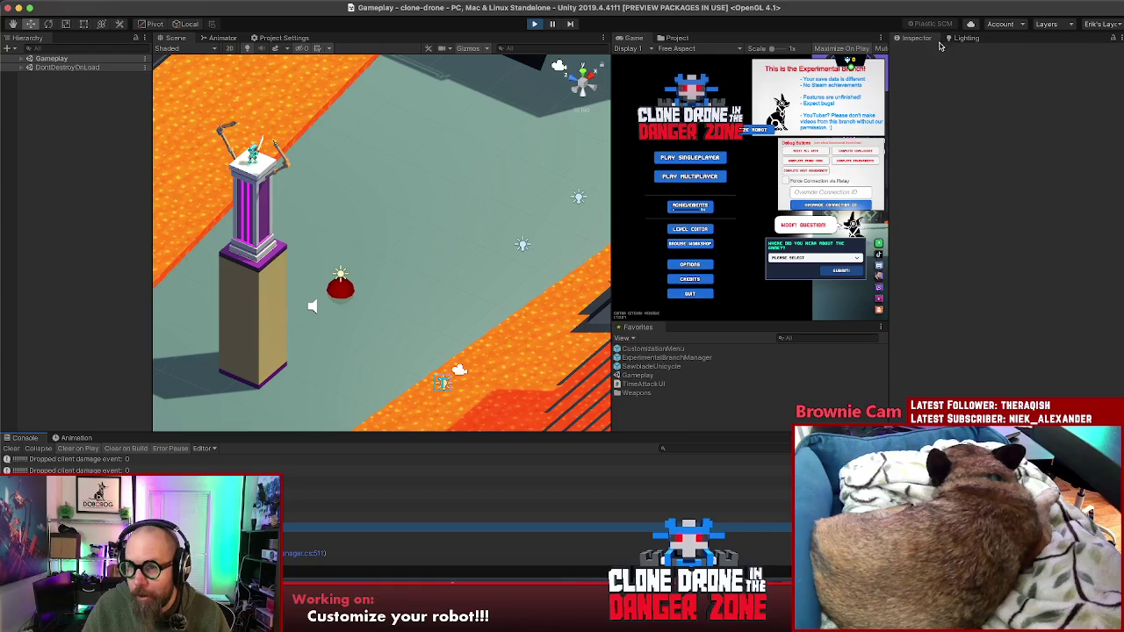
left_click(882, 39)
left_click(865, 148)
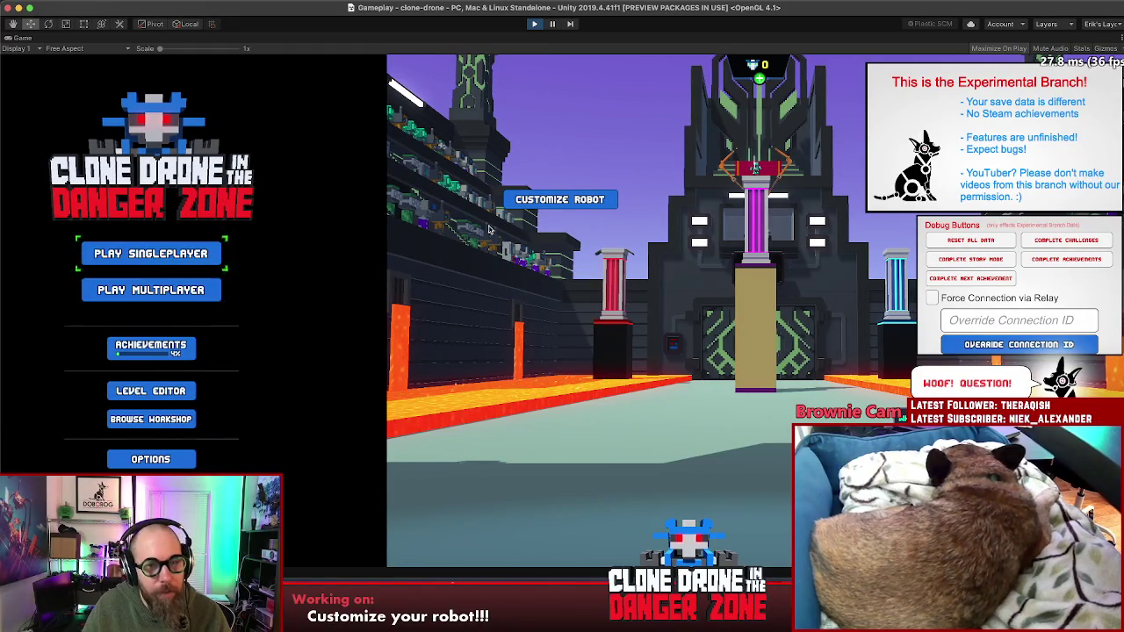
- In Customize Robot, set the head model to Hammer 1 and the colour to purple WHY!?
left_click(567, 202)
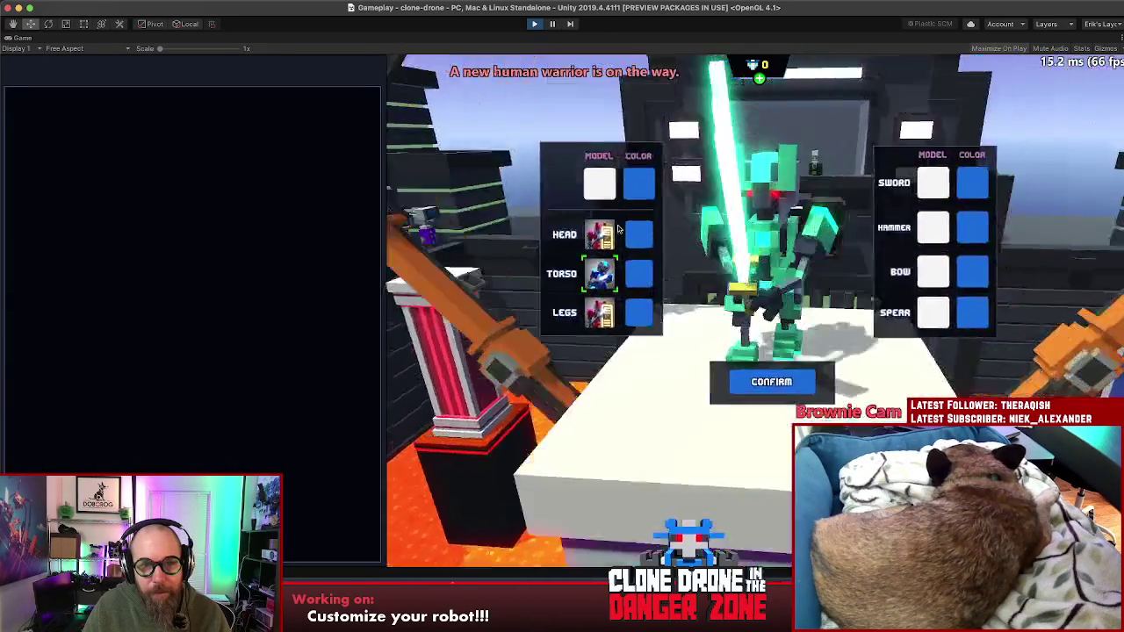
left_click(748, 469)
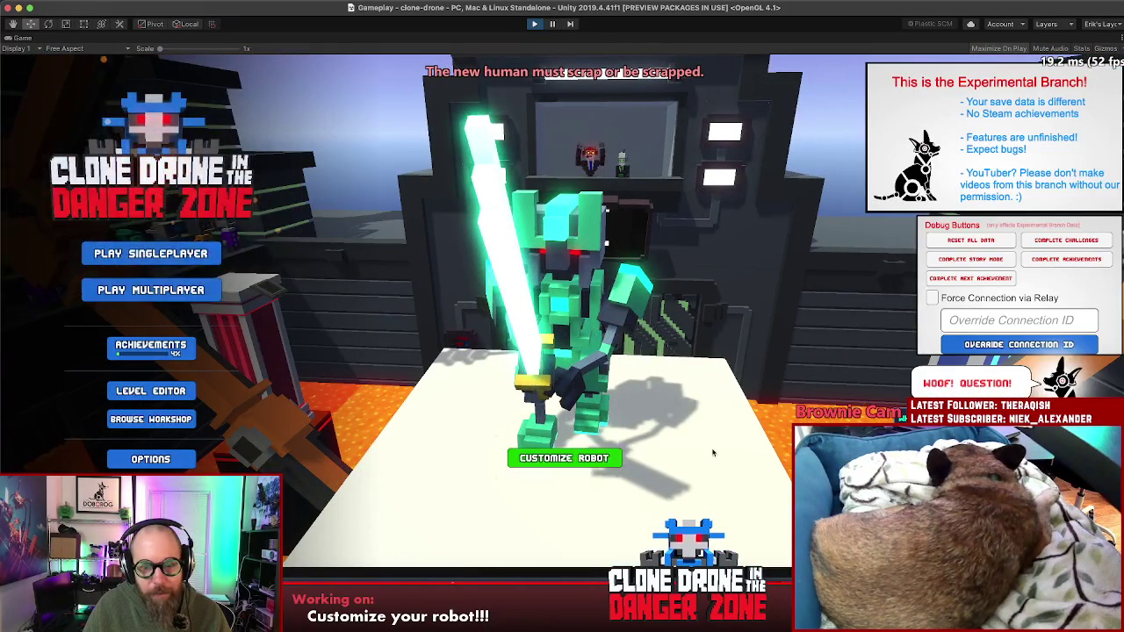
left_click(605, 458)
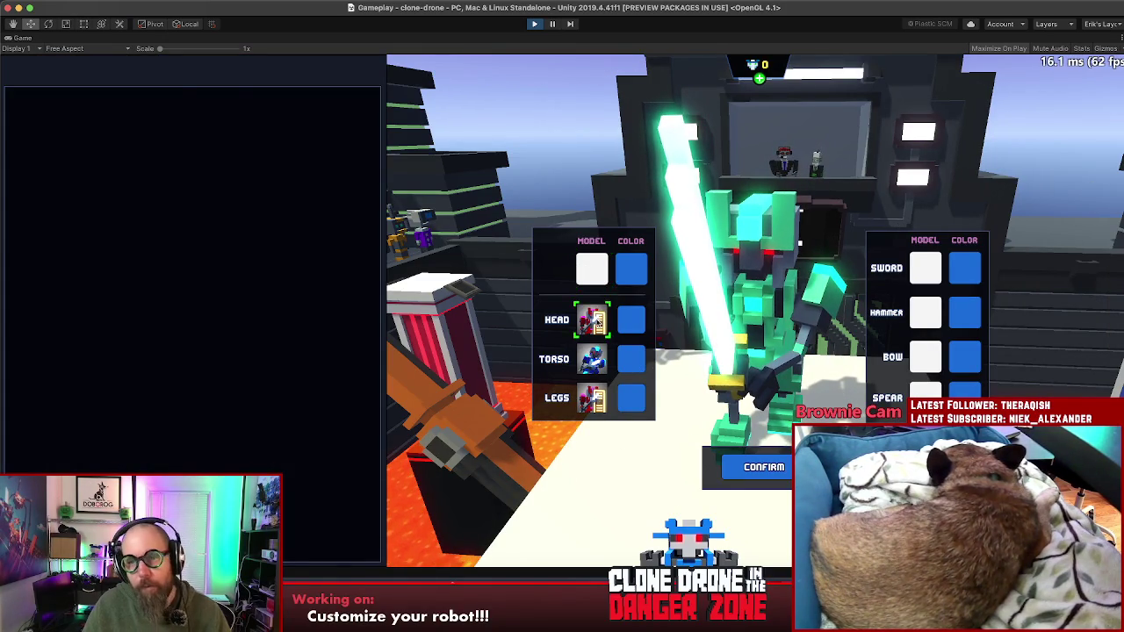
left_click(597, 323)
left_click(264, 189)
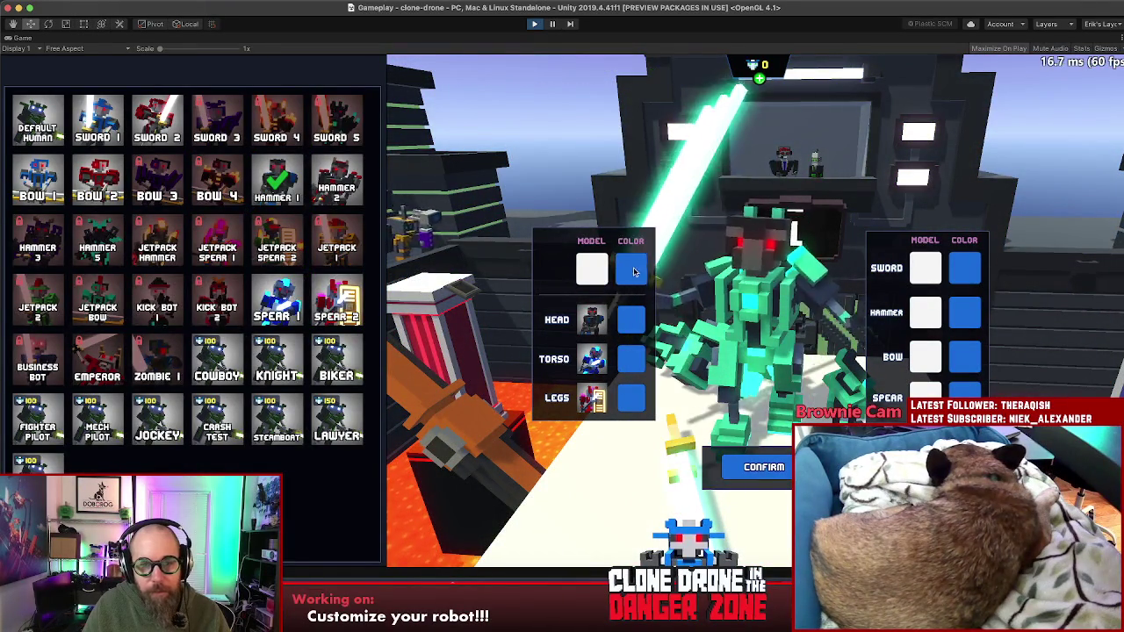
left_click(632, 319)
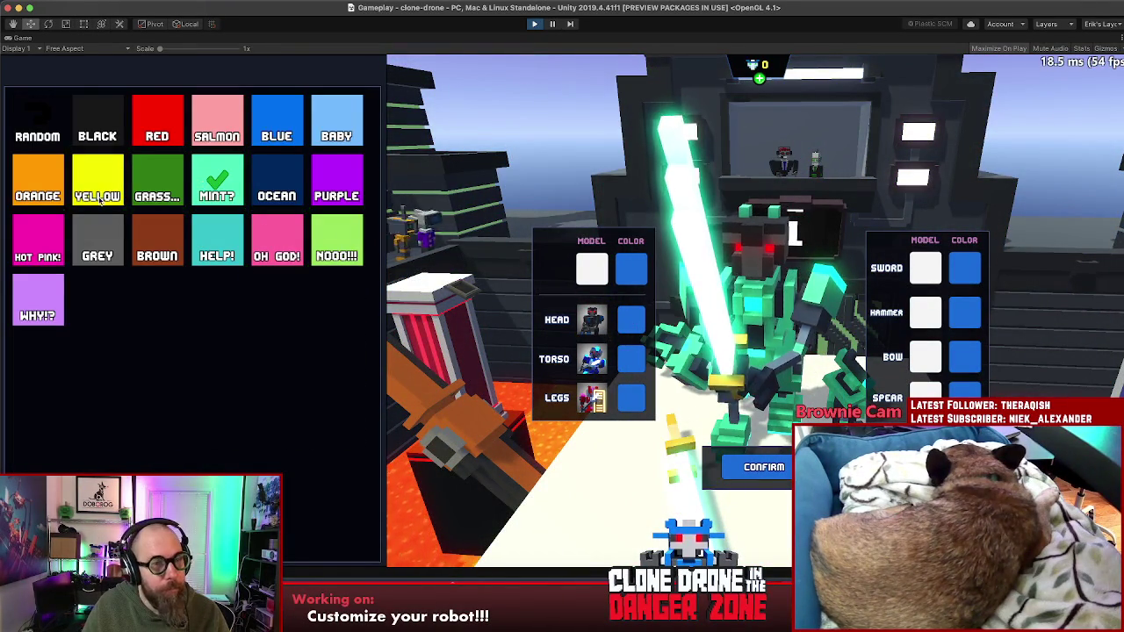
left_click(97, 183)
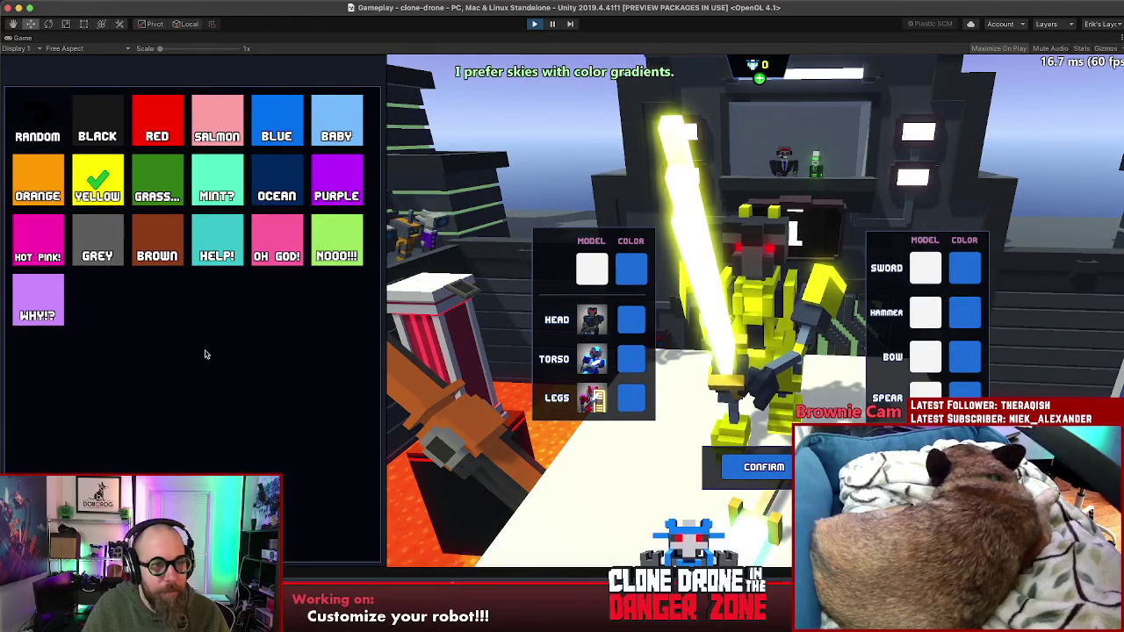
left_click(39, 303)
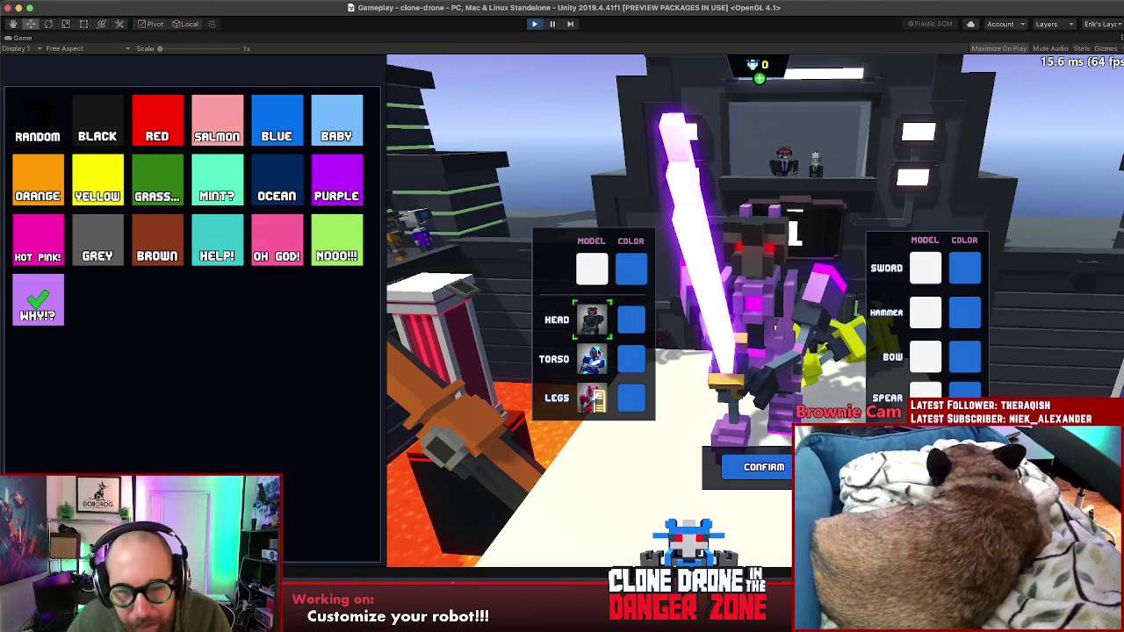
- Try a Bow 2 torso, revert to Spear 1, and confirm the customization
left_click(594, 358)
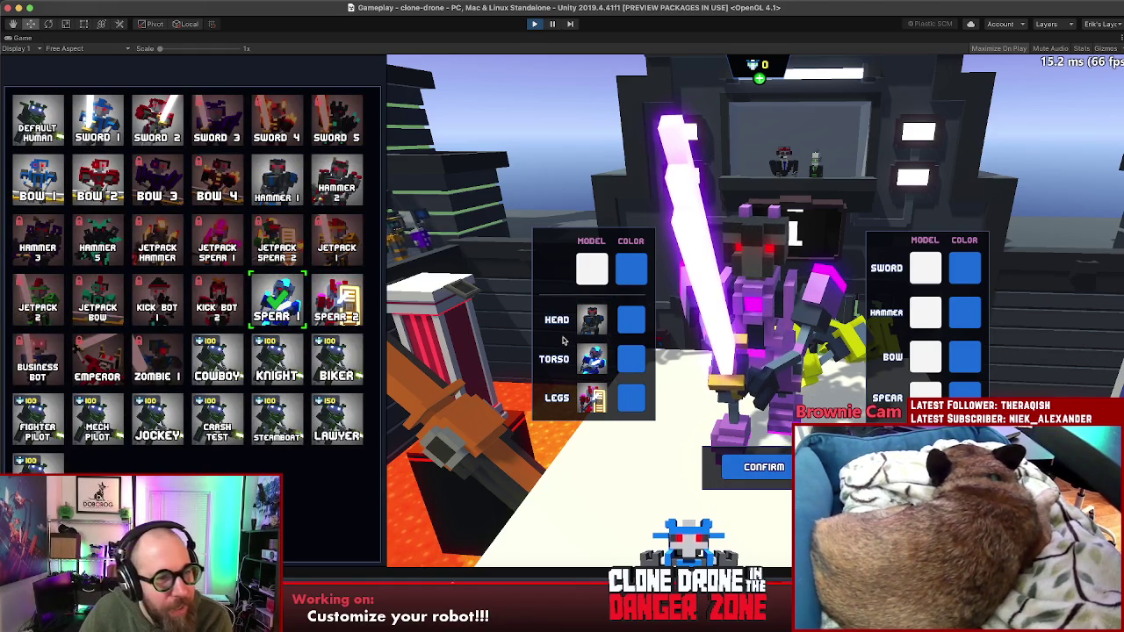
left_click(95, 189)
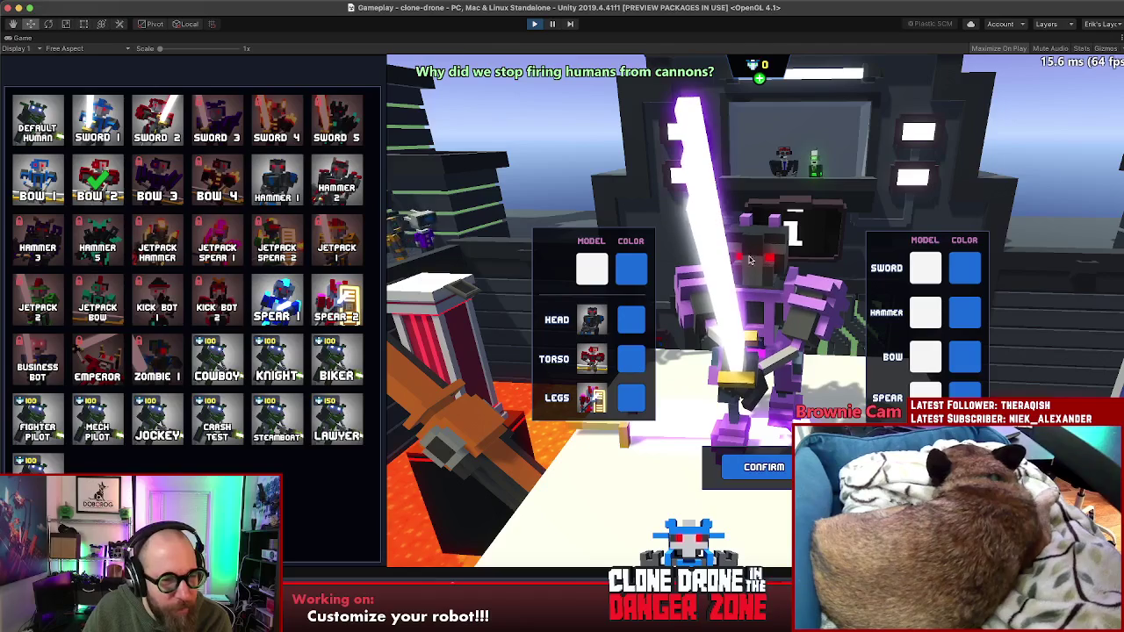
left_click(261, 304)
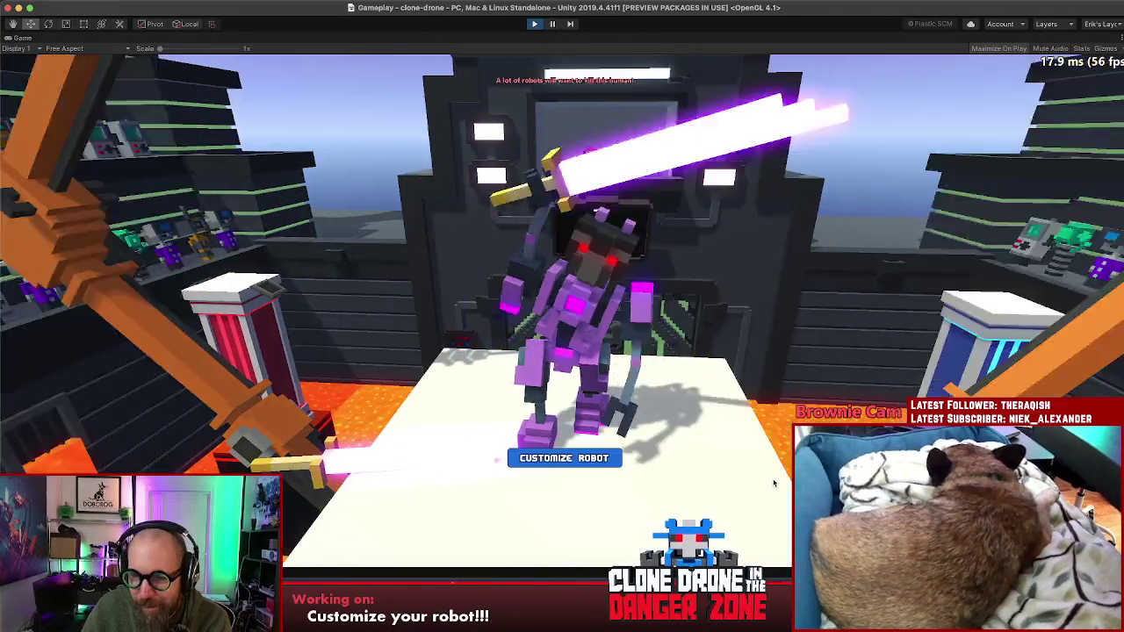
left_click(764, 467)
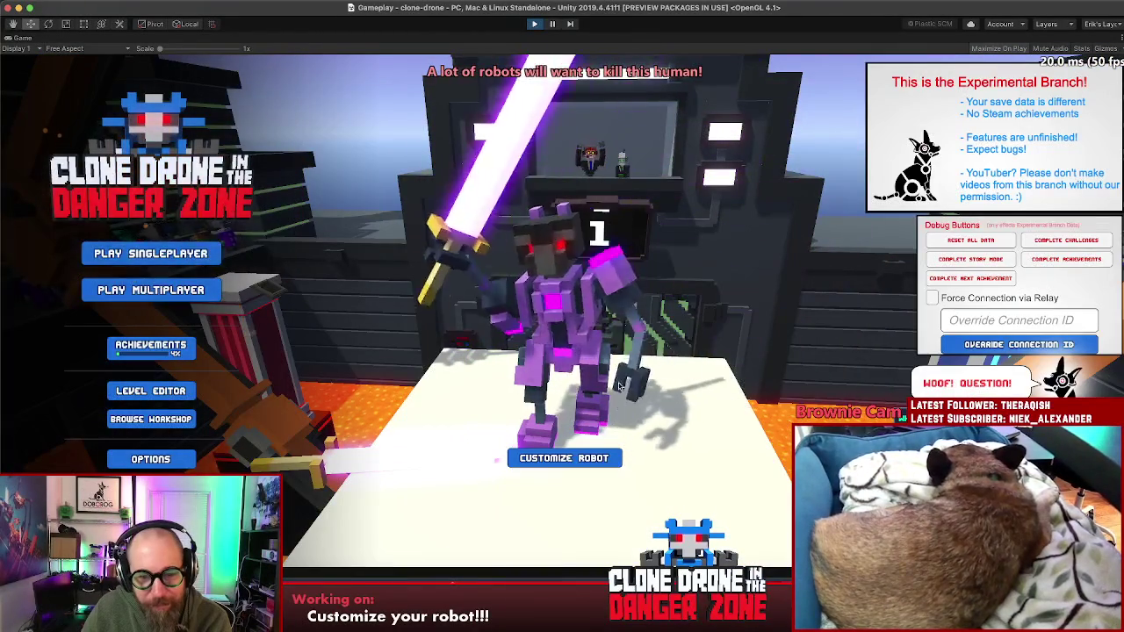
- Preview the Kick Bot 1 and Hammer 1 full-model skins on the robot, then close the skin list
left_click(564, 457)
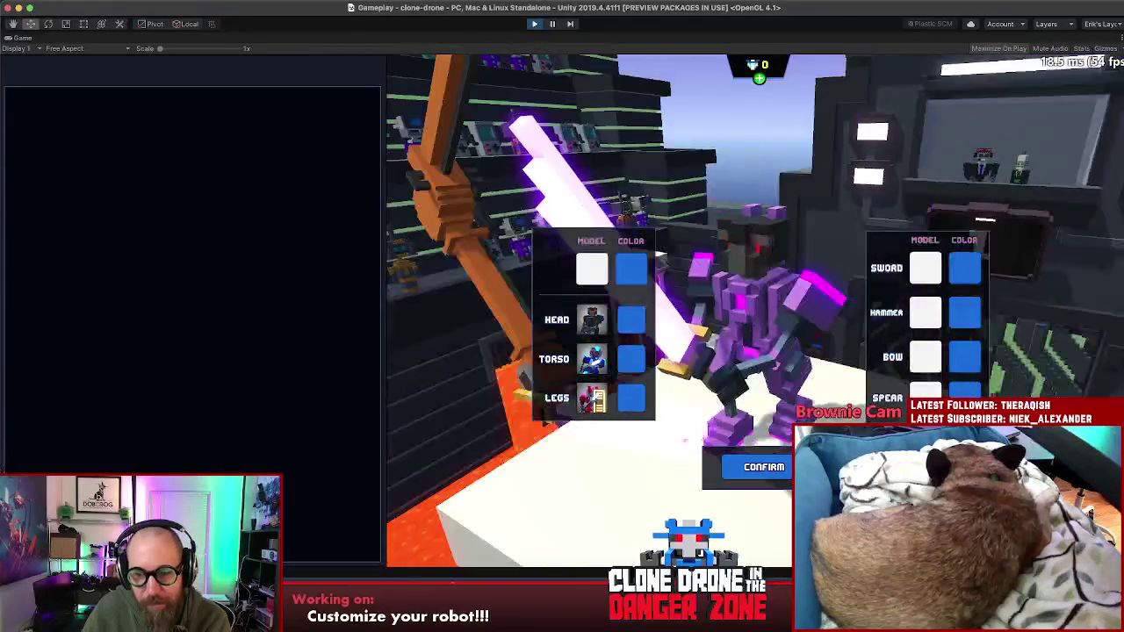
left_click(757, 468)
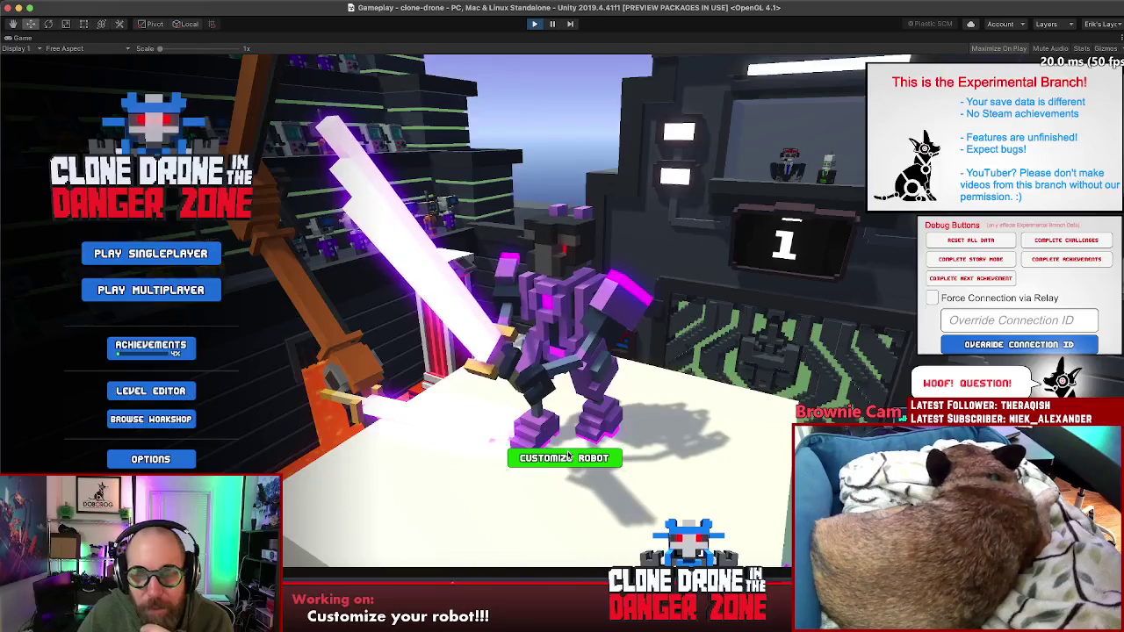
left_click(568, 456)
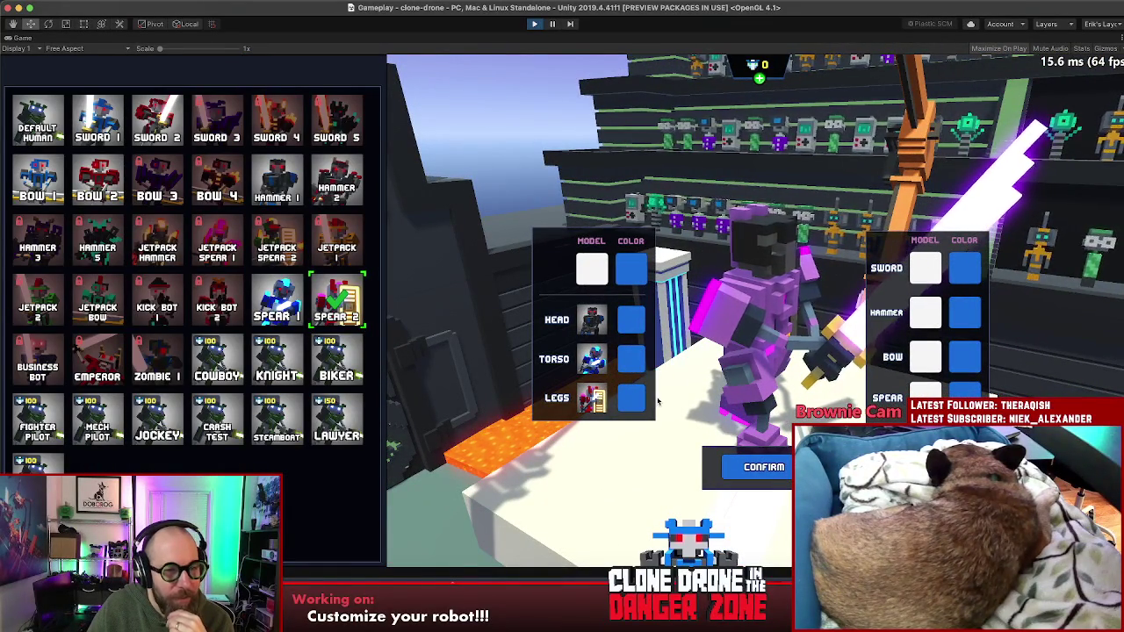
left_click(157, 302)
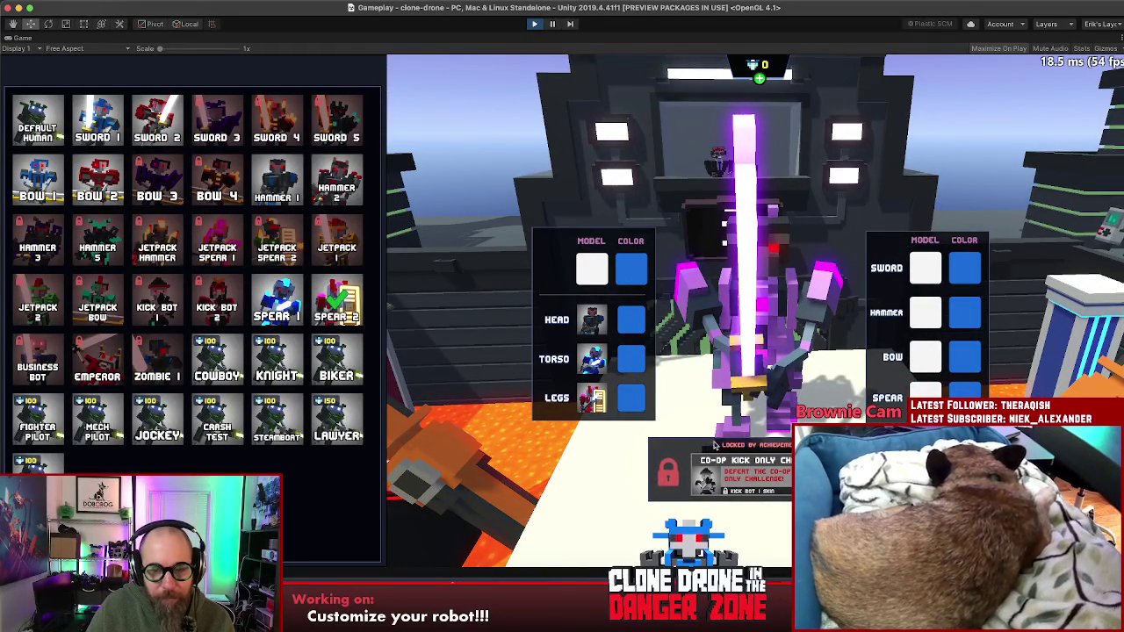
left_click(579, 330)
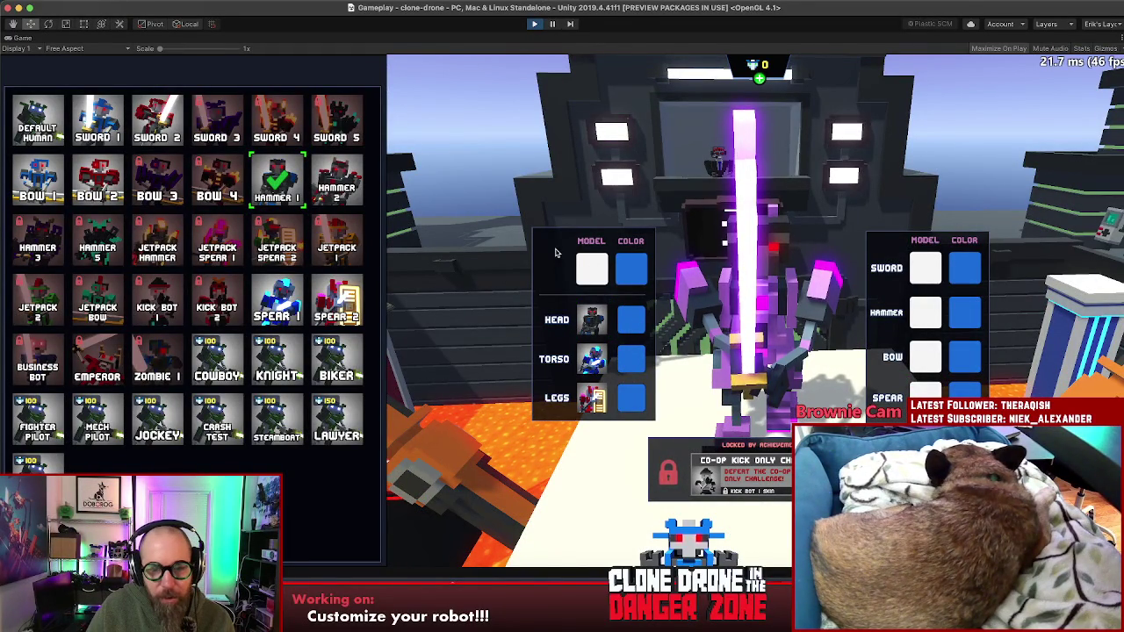
left_click(612, 280)
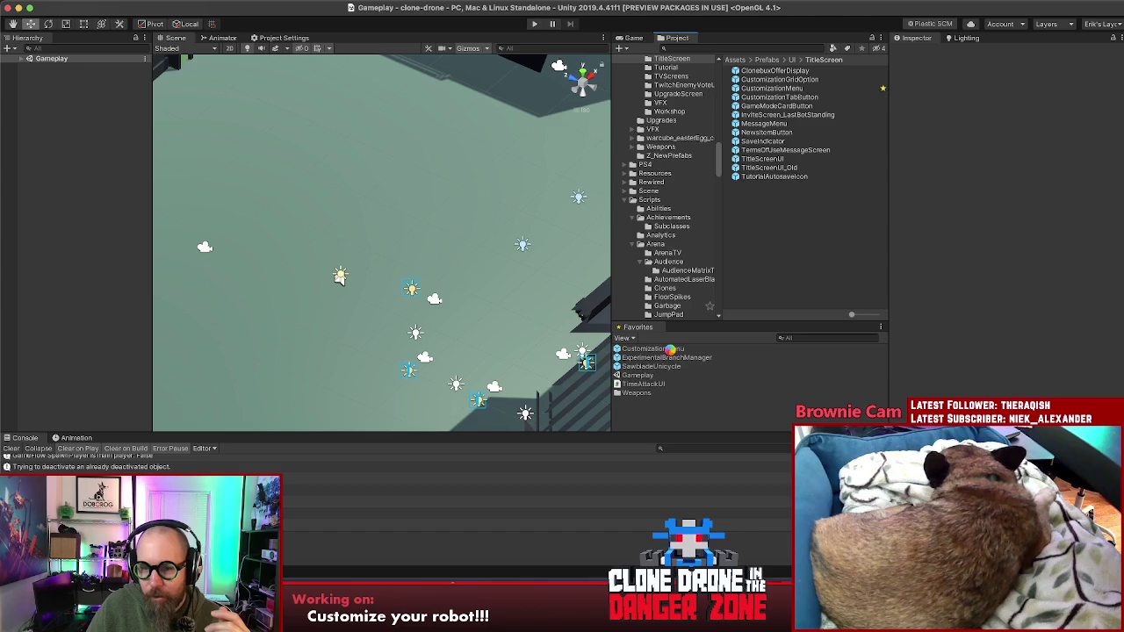
- Open the CustomizationMenu prefab from Favorites and inspect DragToRotateTarget's components
left_click(672, 351)
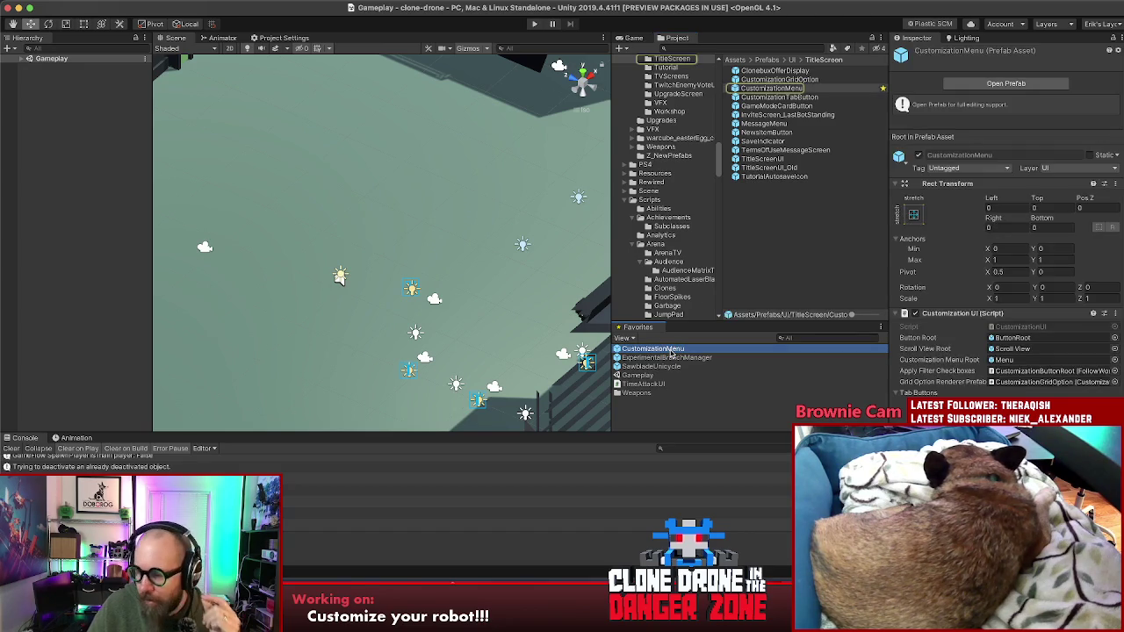
left_click(1006, 84)
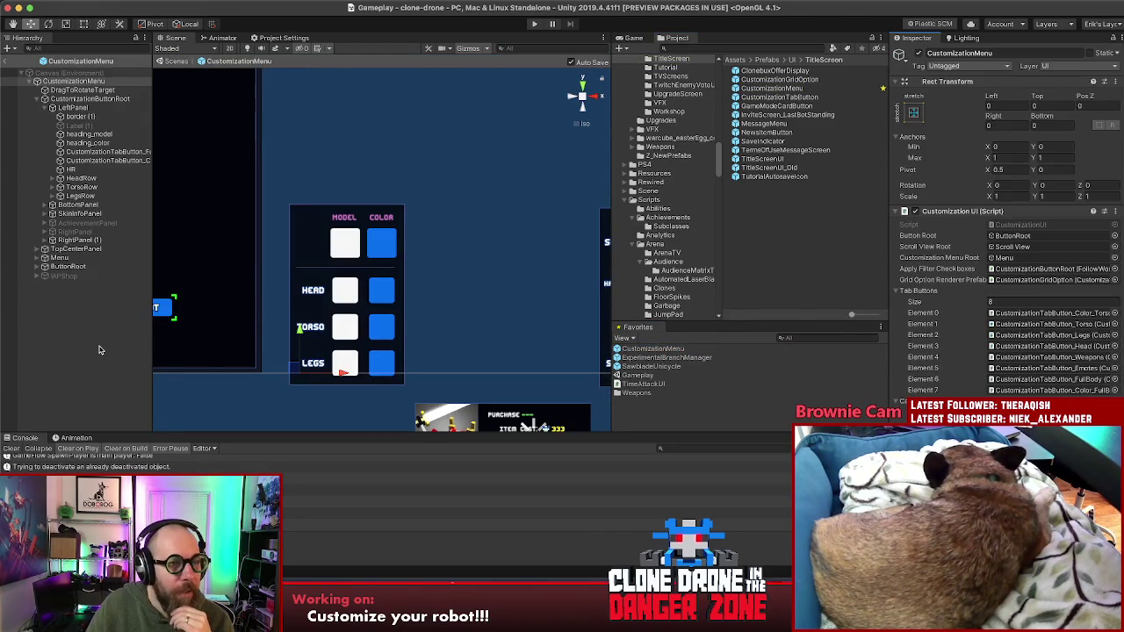
left_click(99, 347)
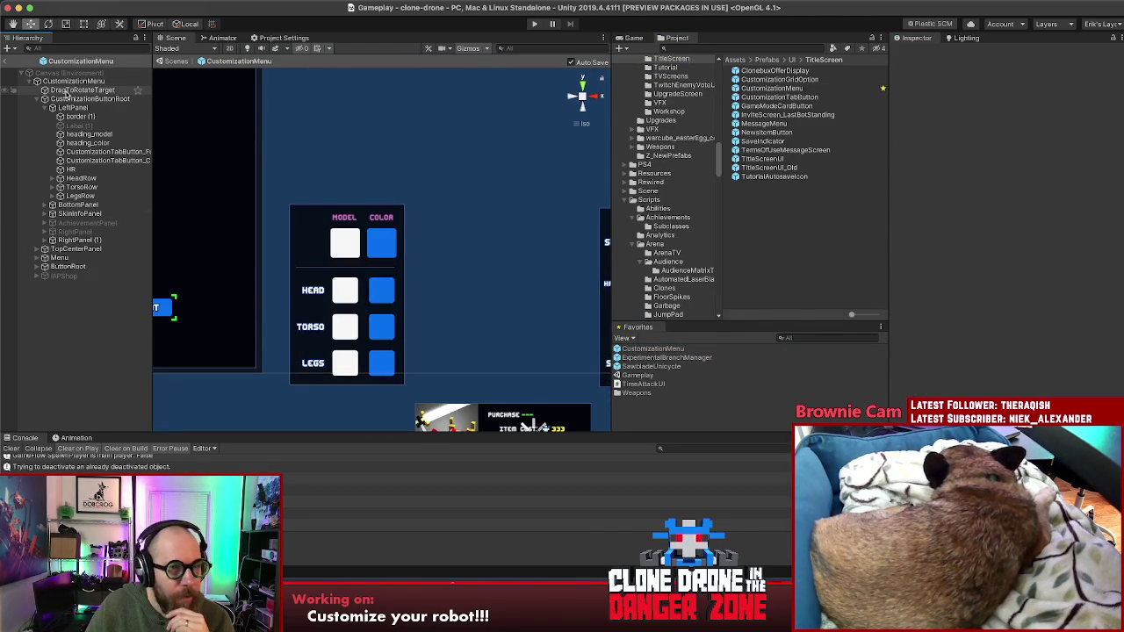
left_click(67, 91)
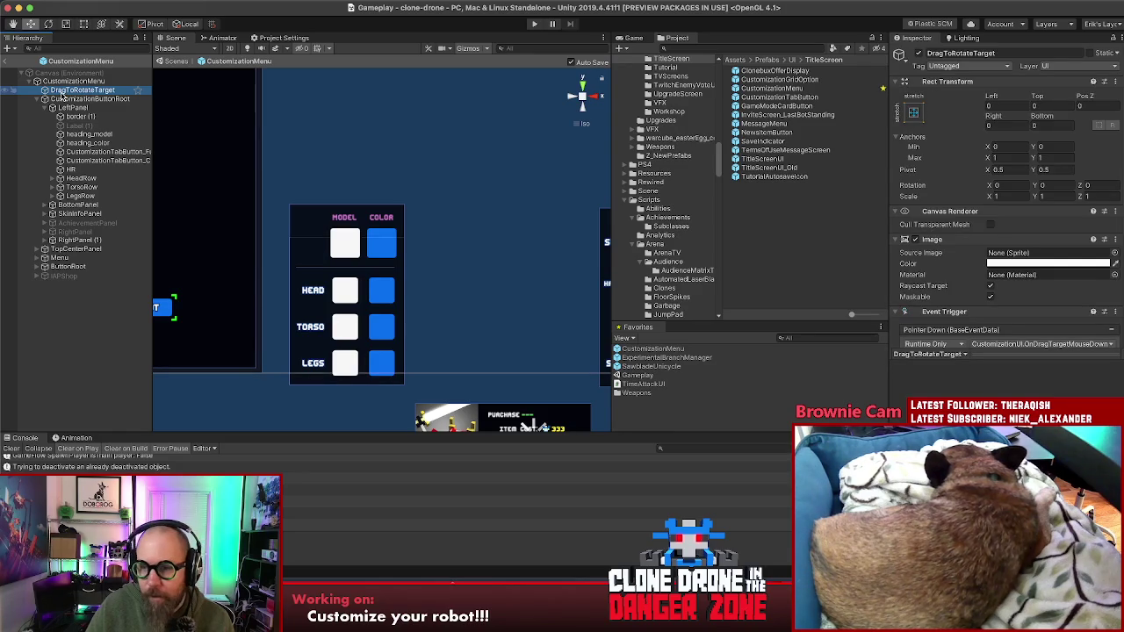
scroll(966, 308, "down", 1)
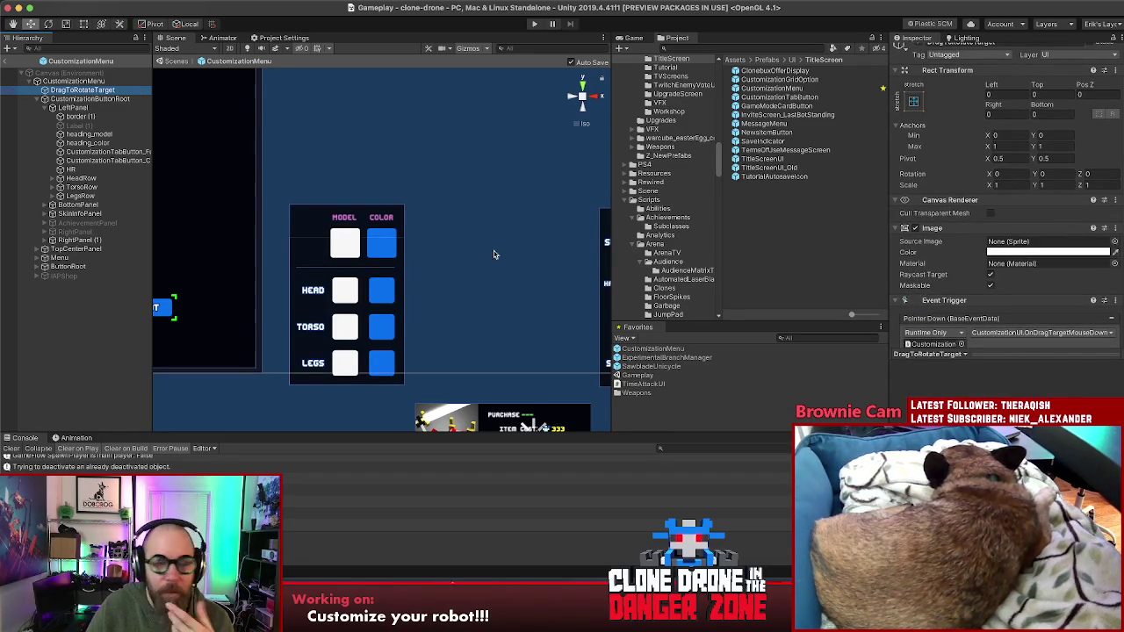
- Review the CustomizationMenu object's script settings and open CustomizationUI.cs in Rider
left_click(79, 80)
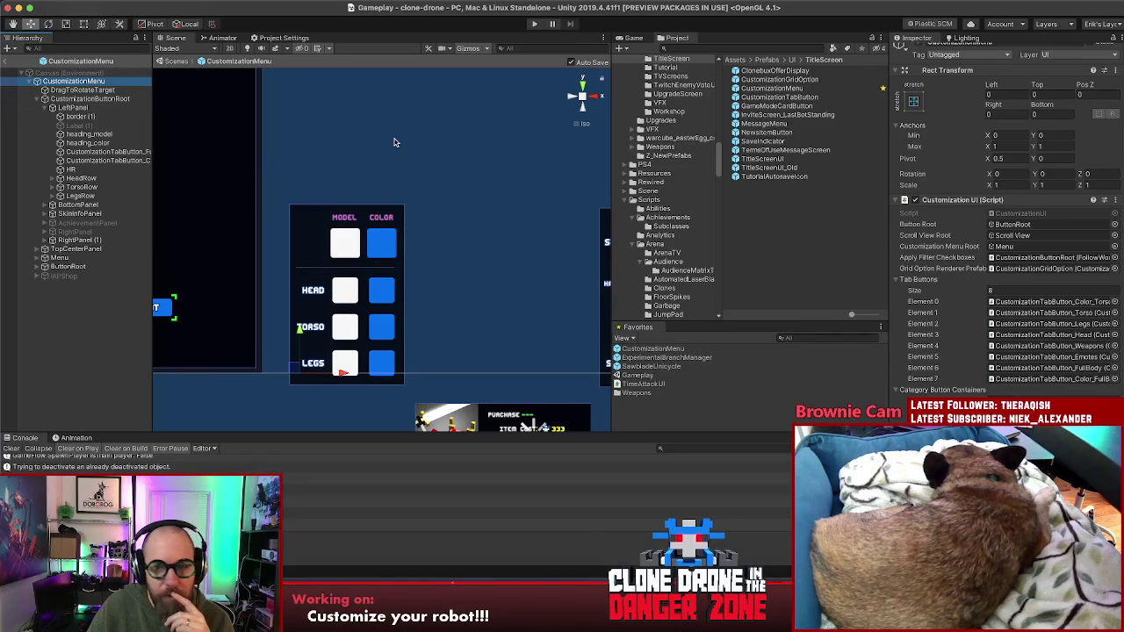
scroll(929, 279, "up", 2)
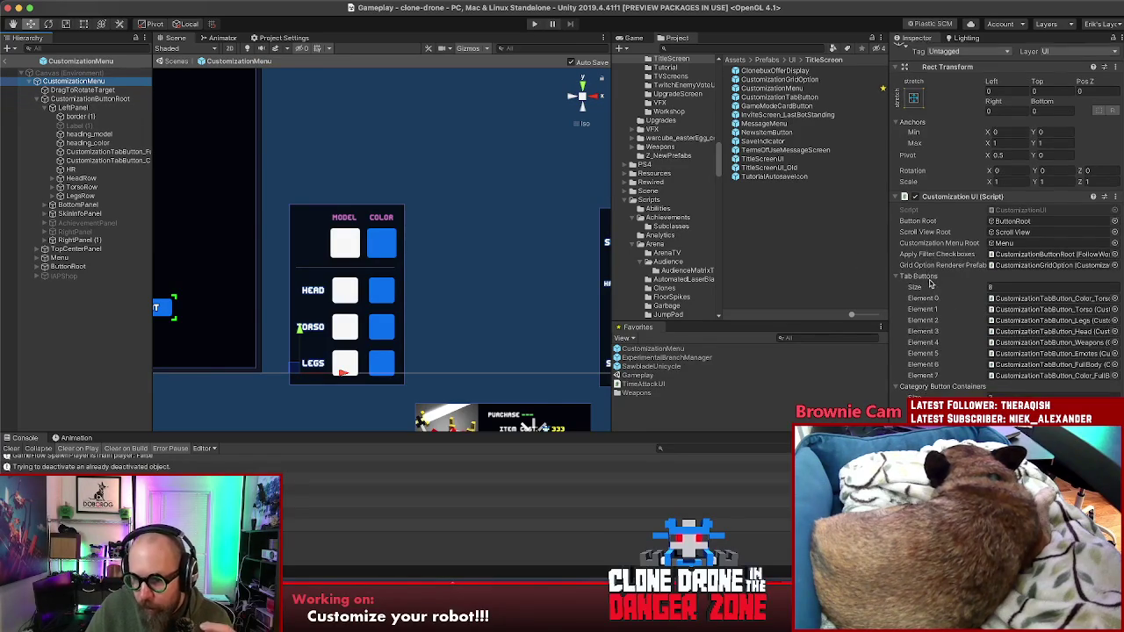
scroll(939, 301, "down", 5)
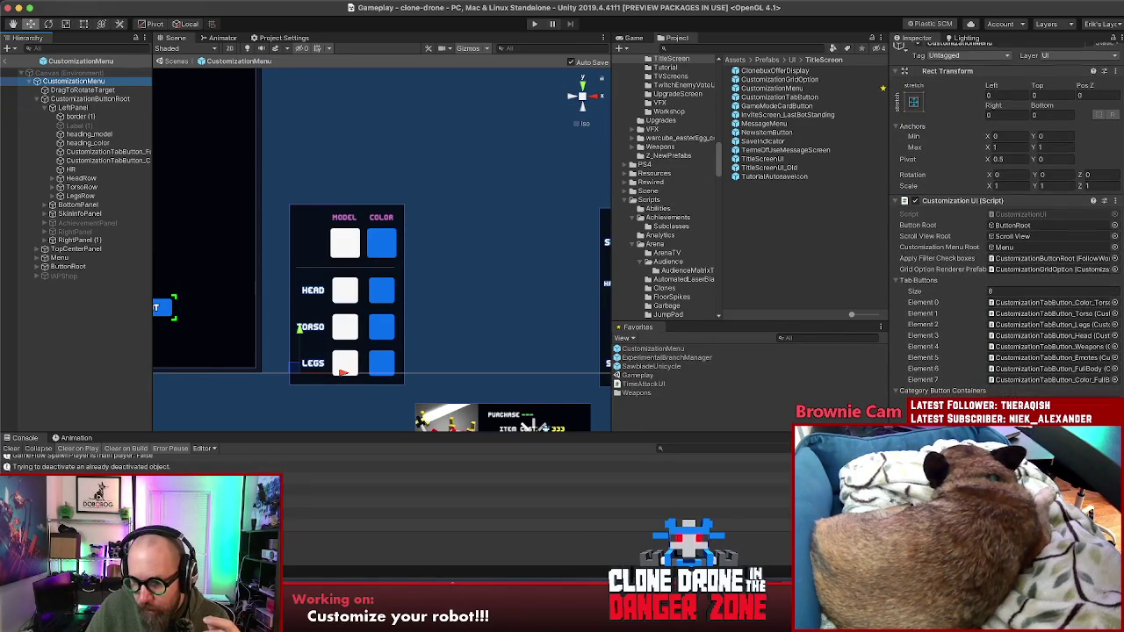
scroll(1005, 233, "down", 3)
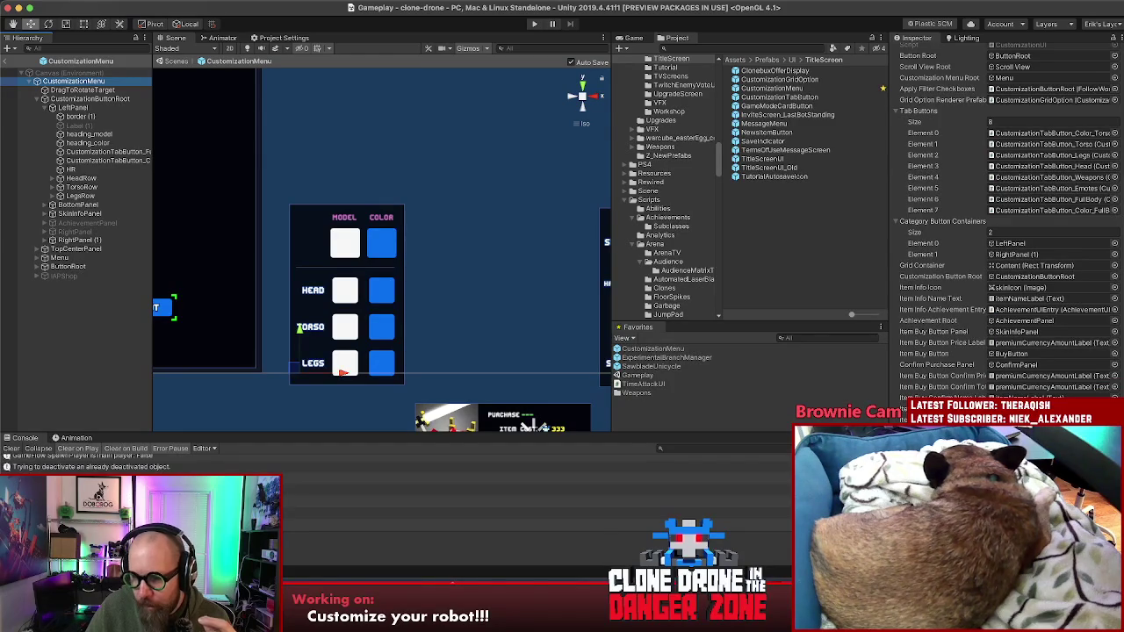
scroll(1005, 233, "up", 5)
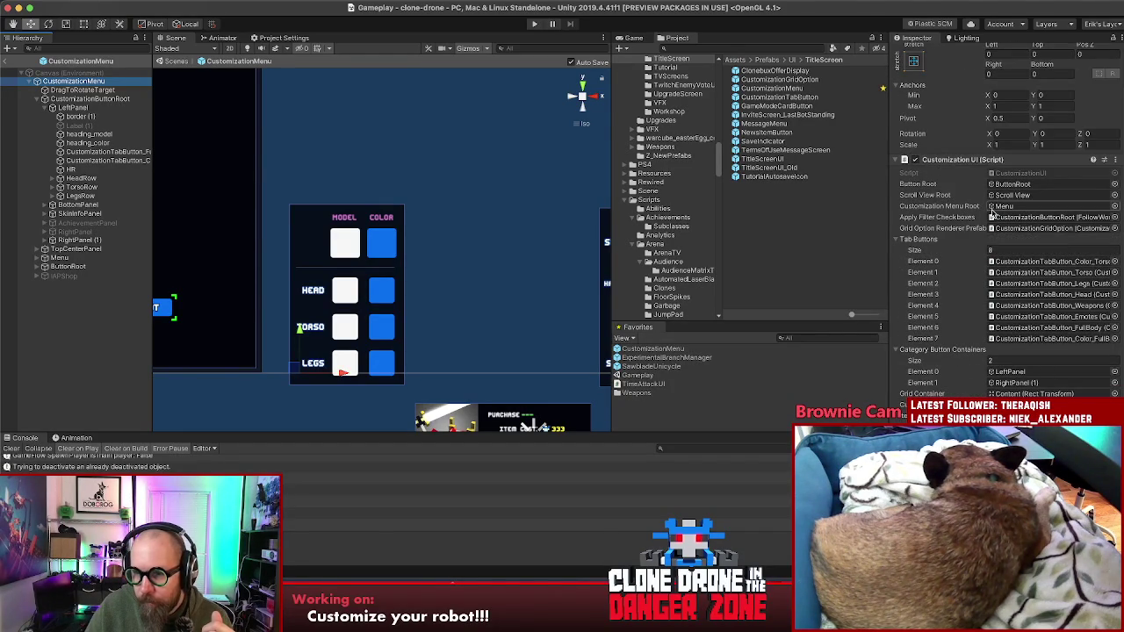
double_click(1015, 175)
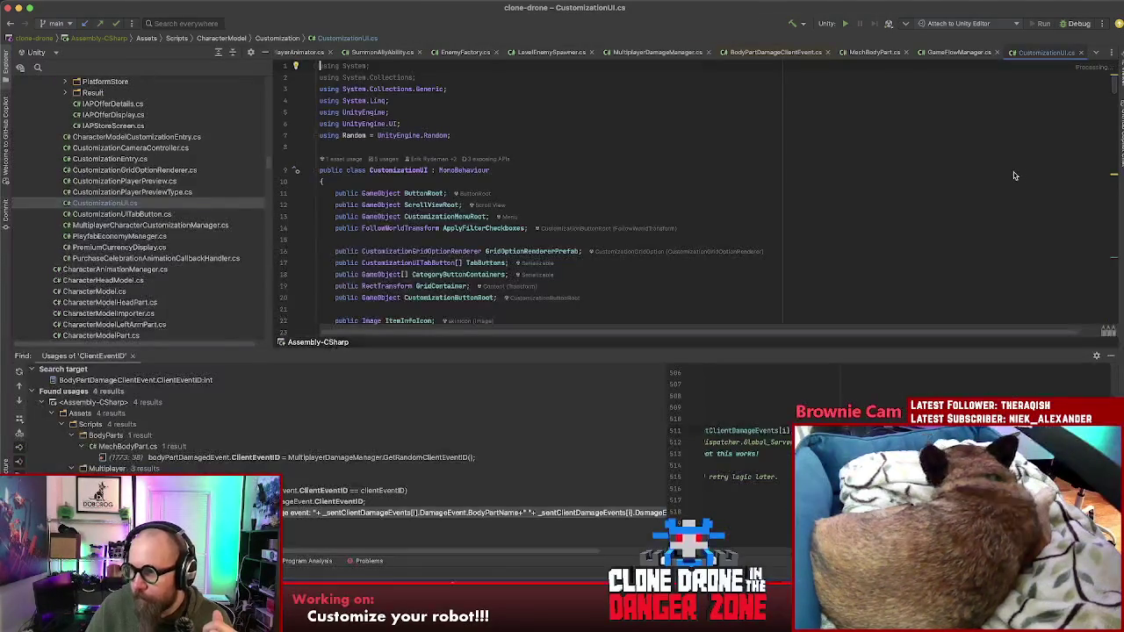
- Read the top of CustomizationUI.cs and collapse the ClientEventID usages results
left_click(729, 231)
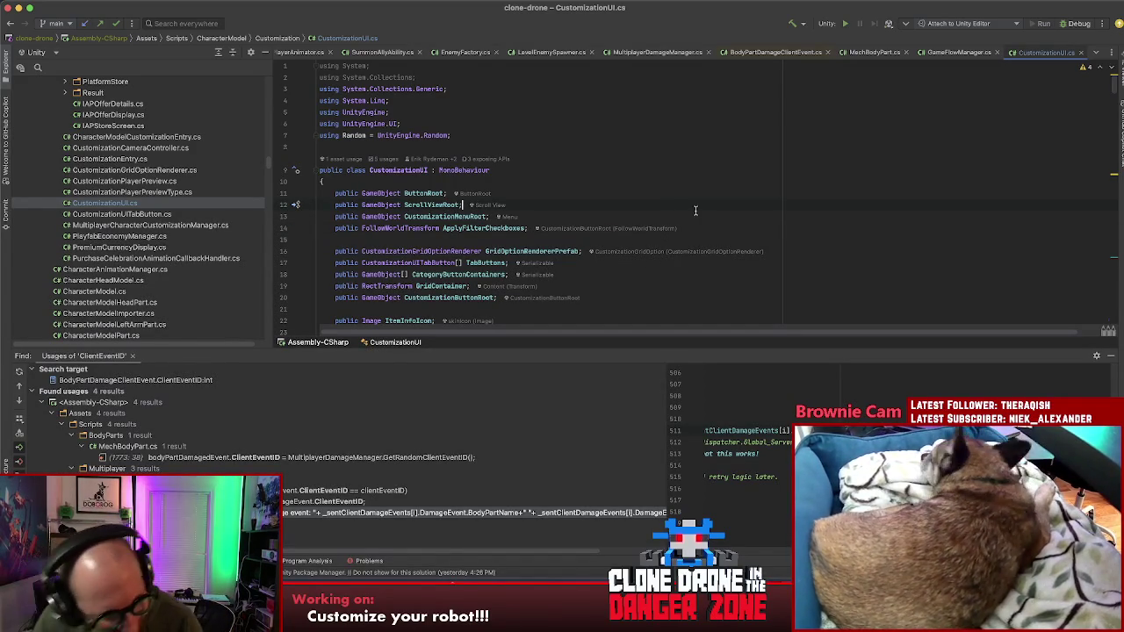
scroll(666, 329, "down", 1)
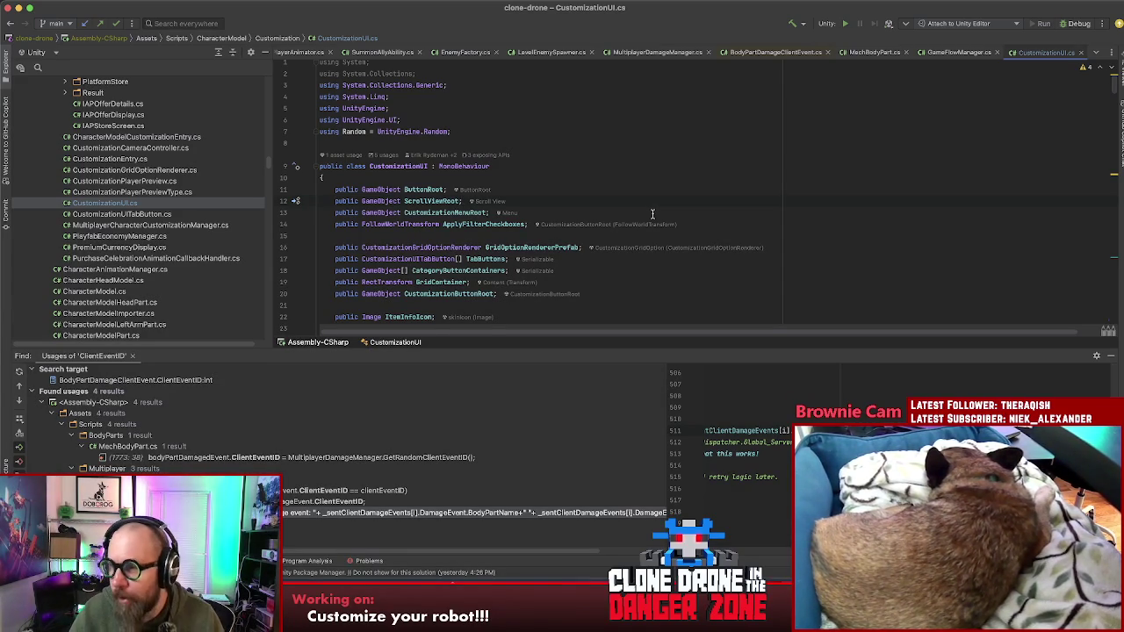
scroll(676, 209, "down", 10)
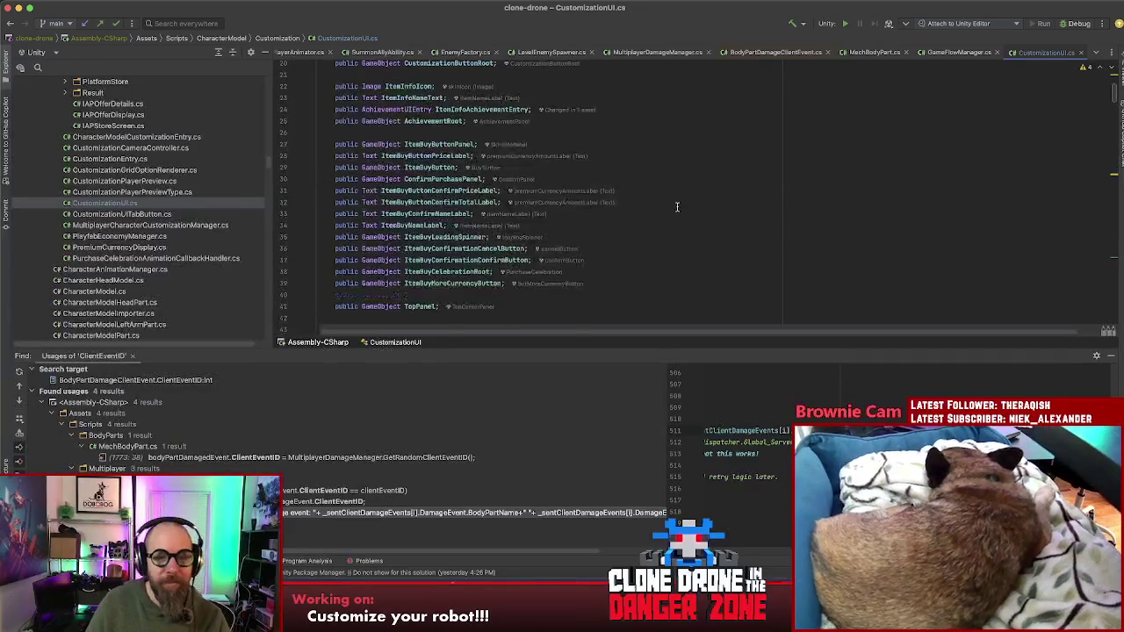
scroll(680, 208, "up", 10)
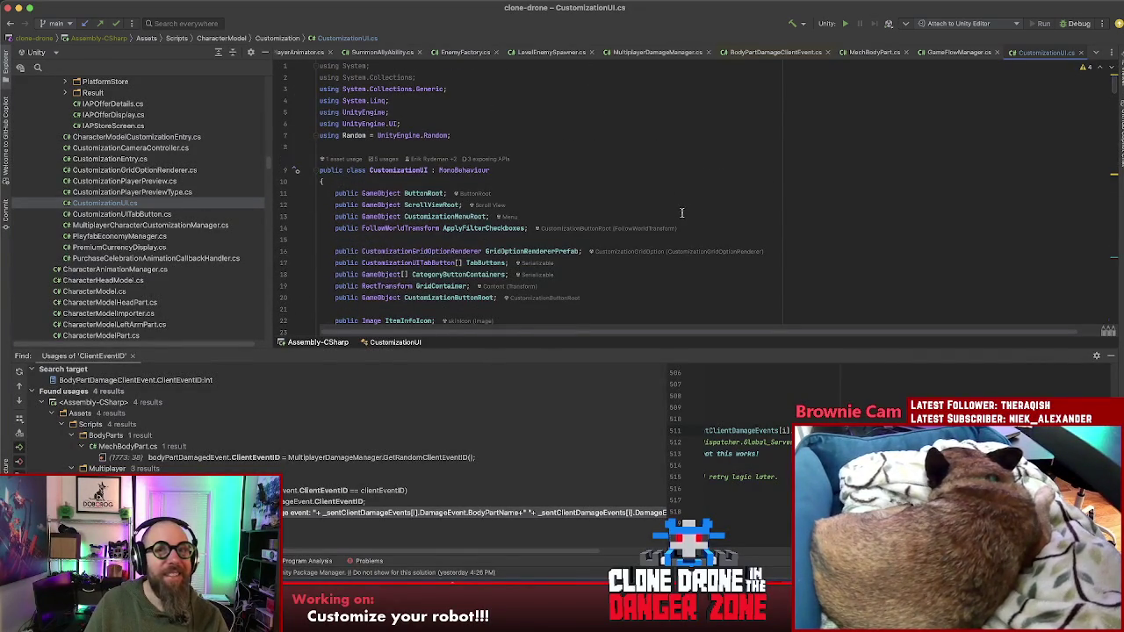
left_click(1110, 356)
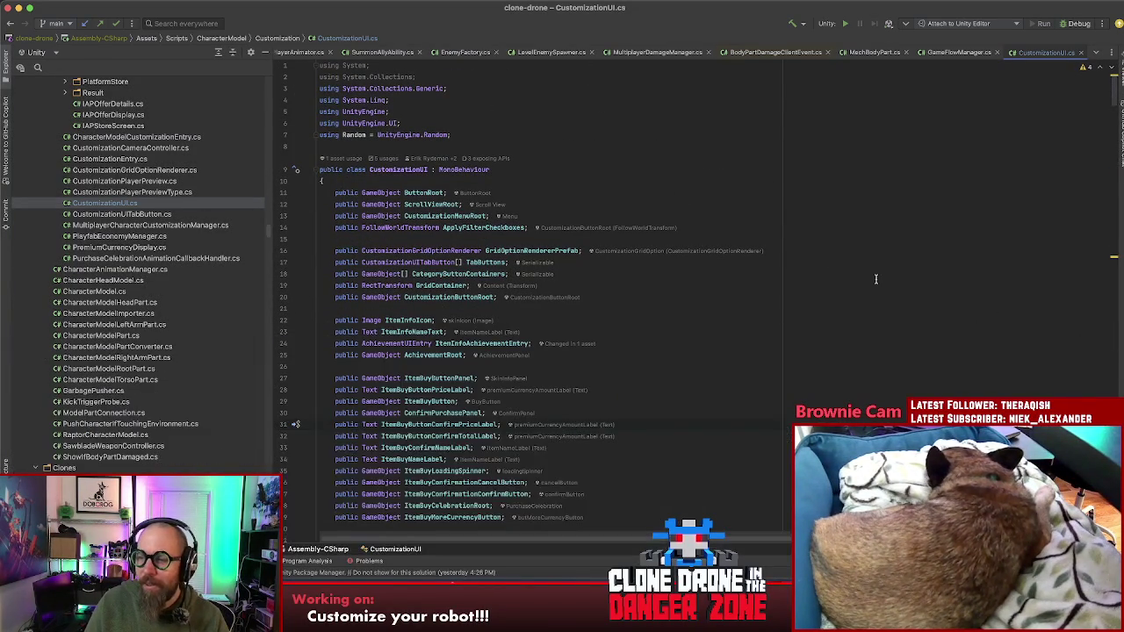
- Insert an empty line after CustomizationButtonRoot.SetActive(false) on line 90 of HideMenuShowButton
scroll(873, 282, "down", 6)
scroll(873, 282, "down", 6)
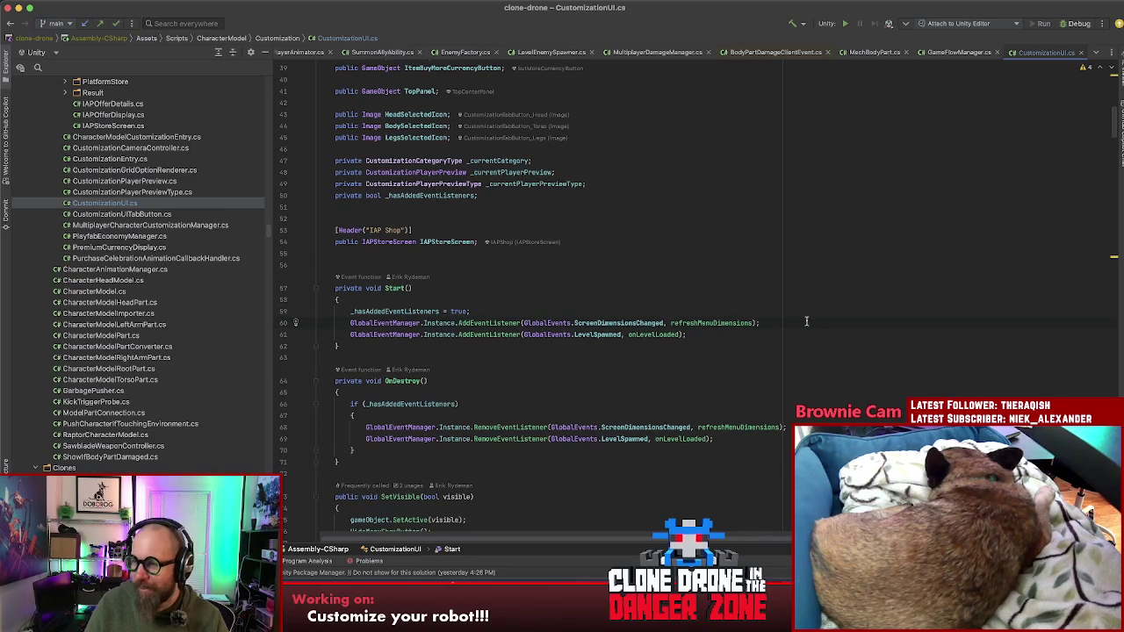
left_click(834, 427)
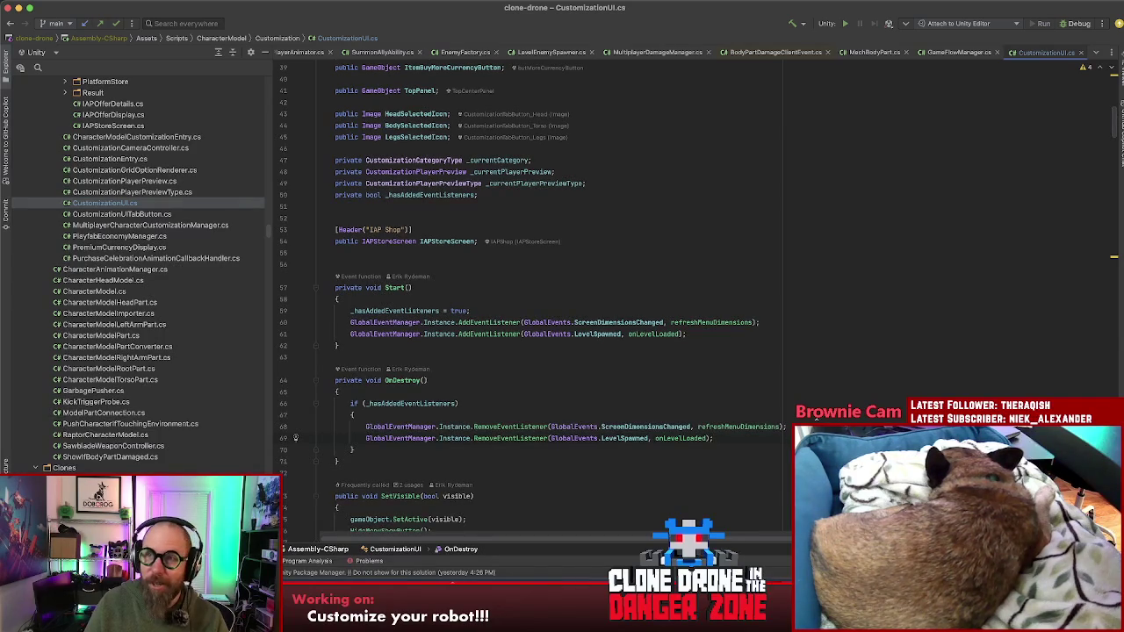
key("Down")
scroll(774, 428, "down", 5)
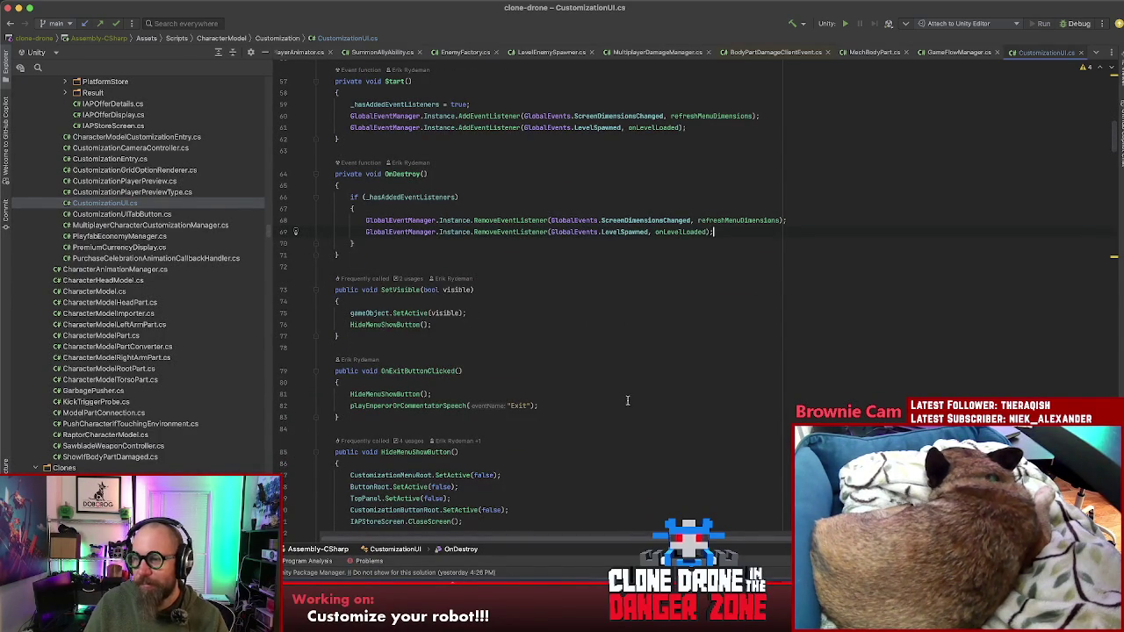
key("Down")
key("Down")
key("Down")
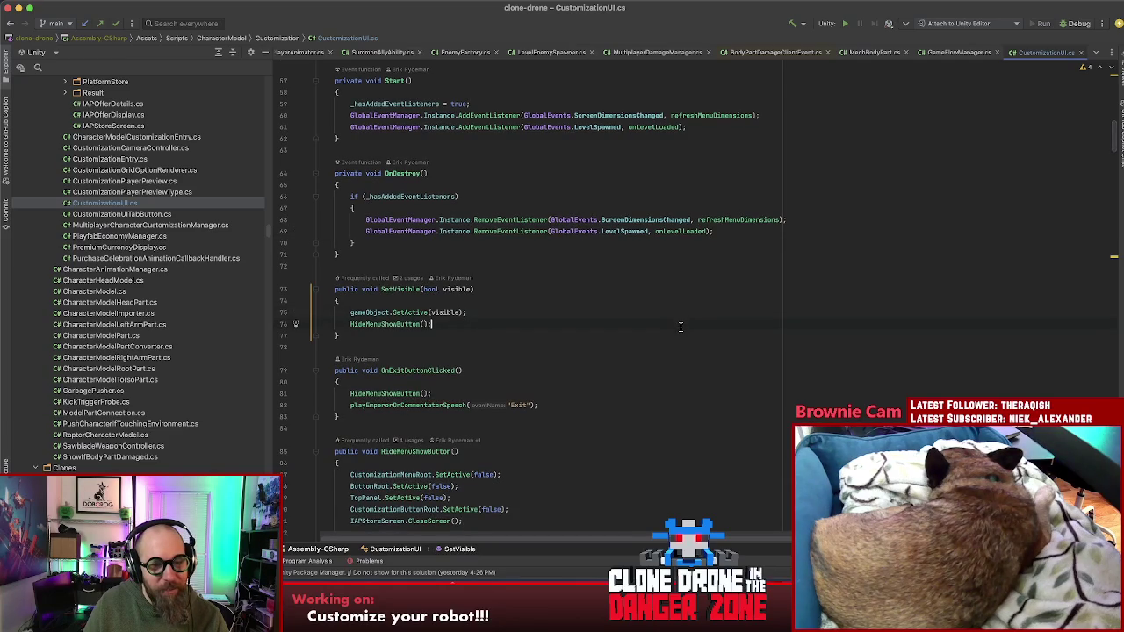
key("Down")
key("Down")
key("Down")
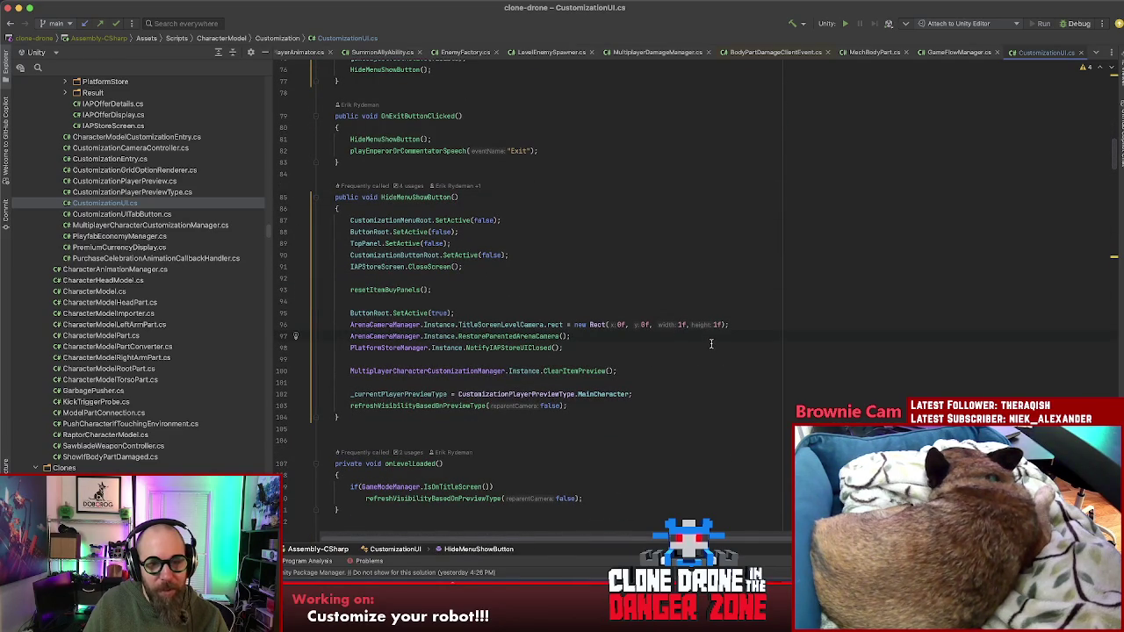
key("alt+Up")
key("Escape")
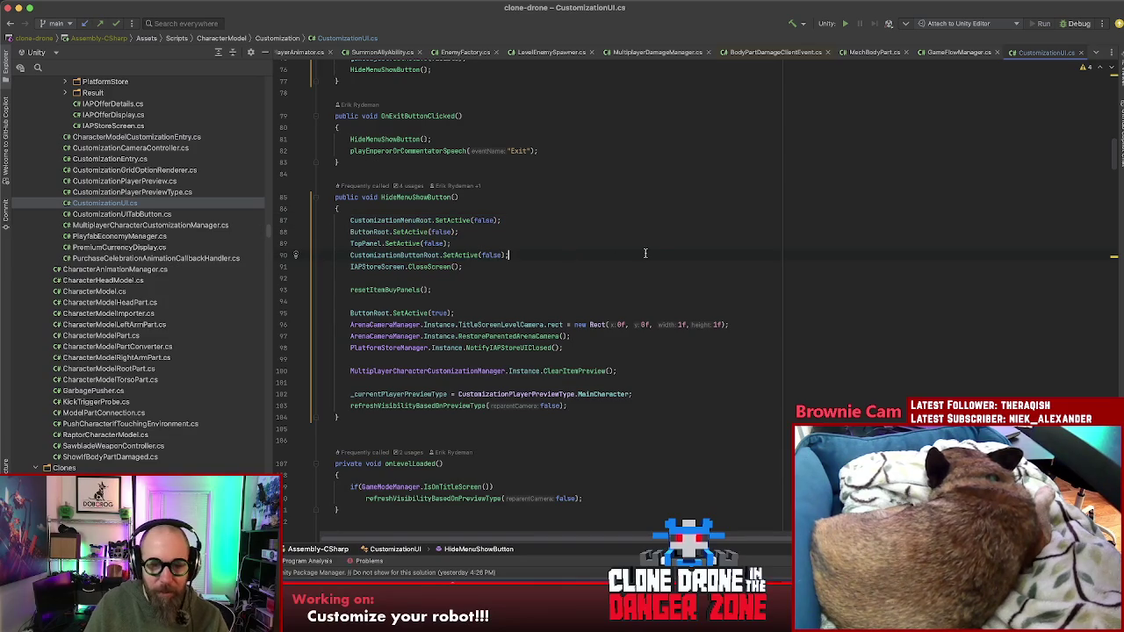
key("Return")
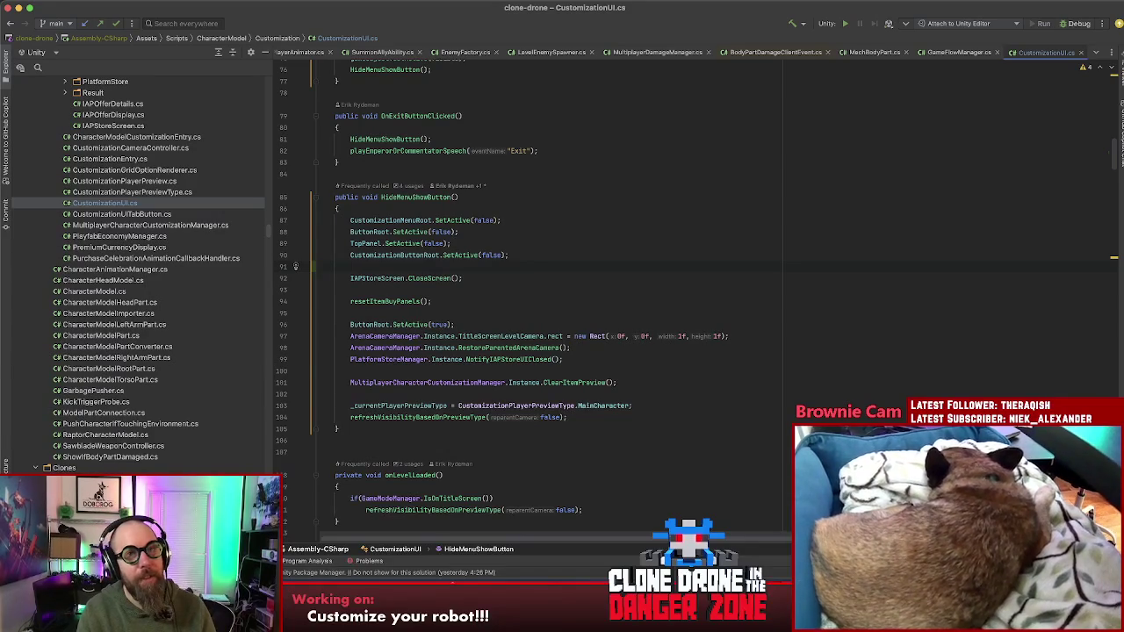
- Add DragBackground.SetActive(false); to HideMenuShowButton and select the new line
type("DragB")
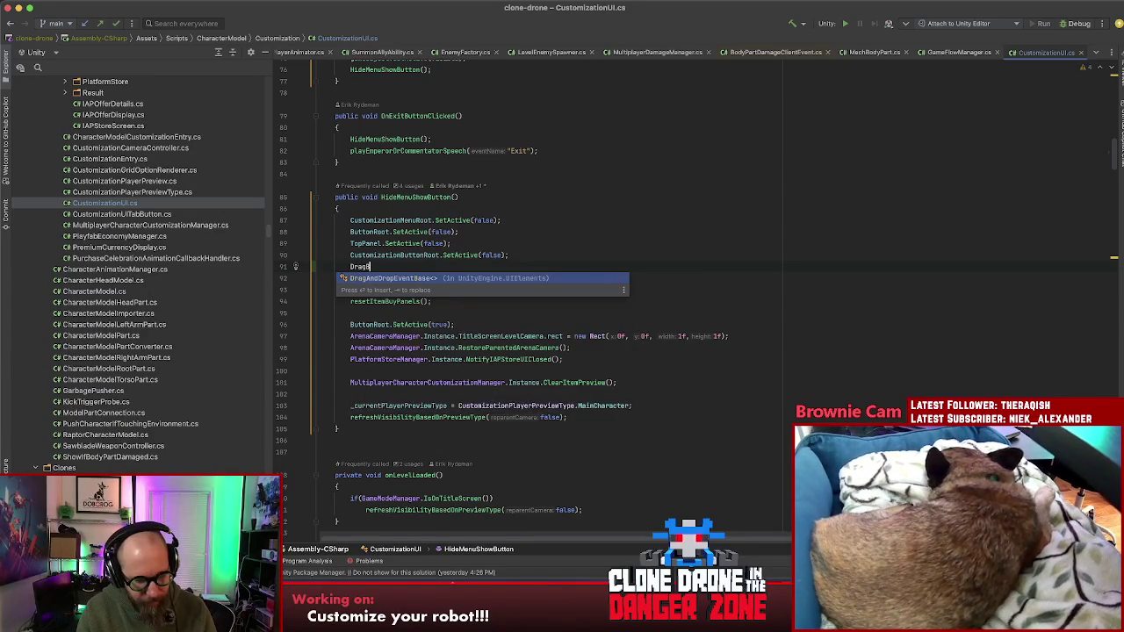
type("ackground.Set")
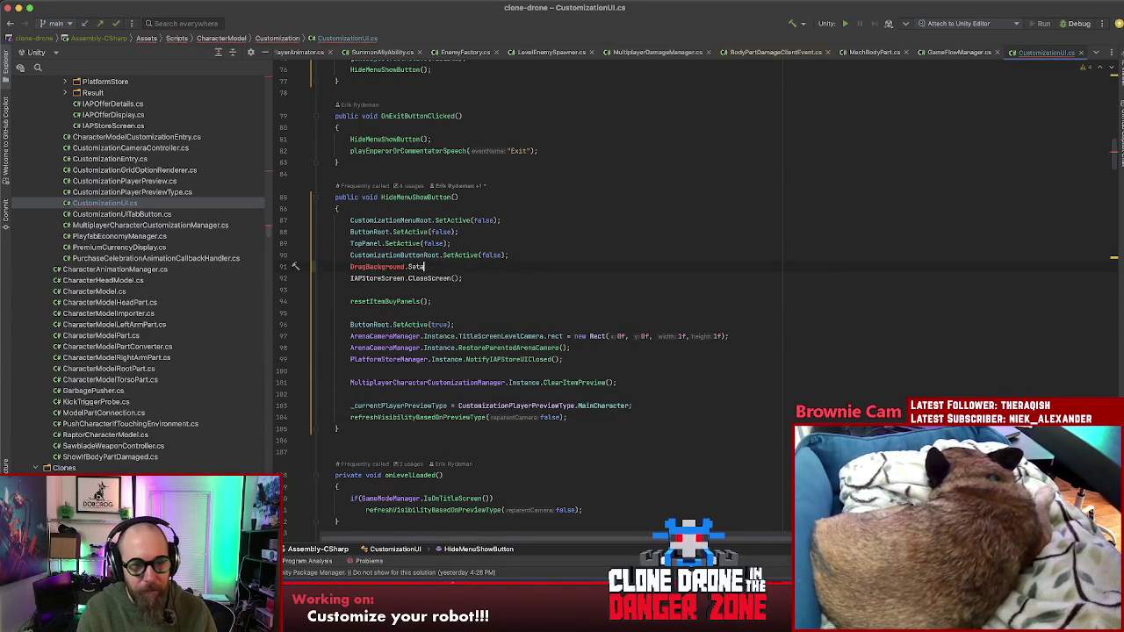
type("Active(false);")
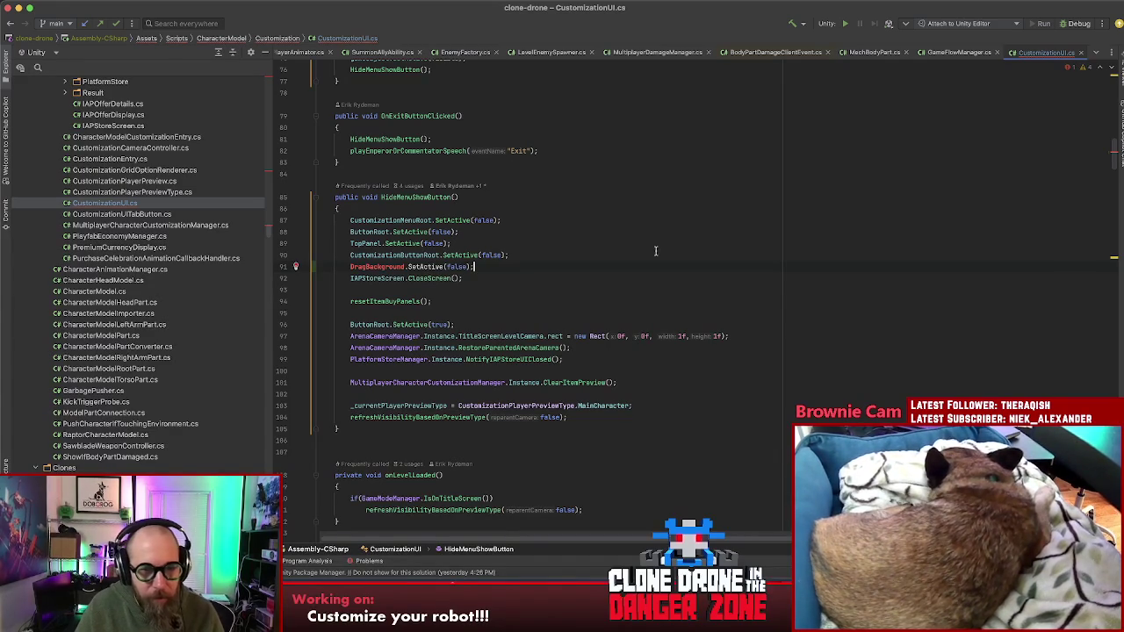
left_click_drag(476, 266, 347, 266)
key("ctrl+c")
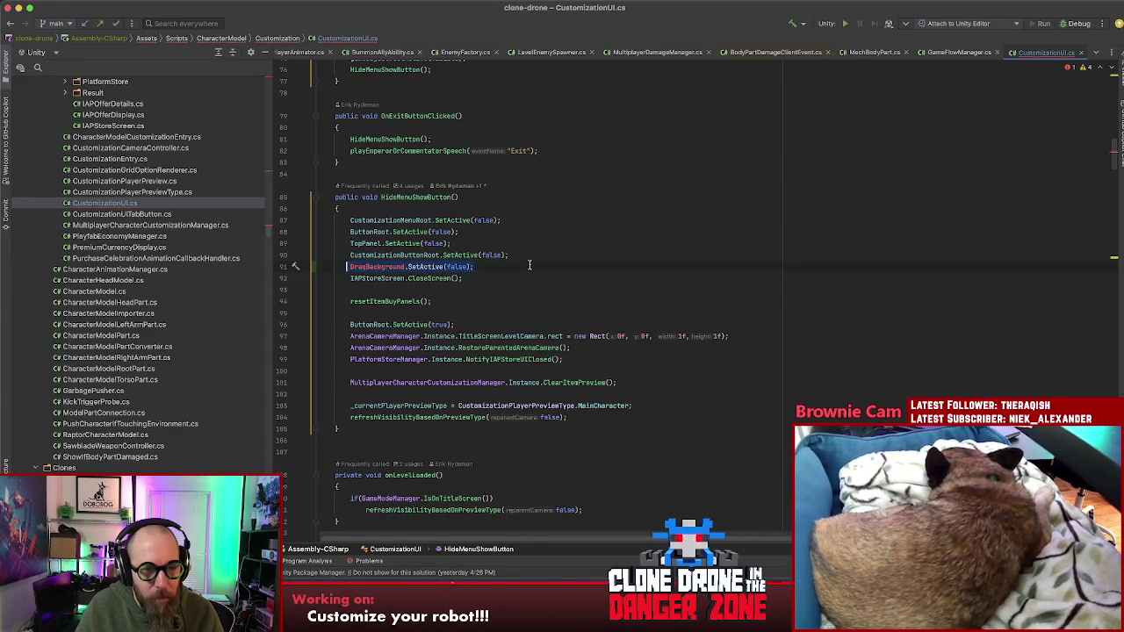
scroll(535, 285, "down", 10)
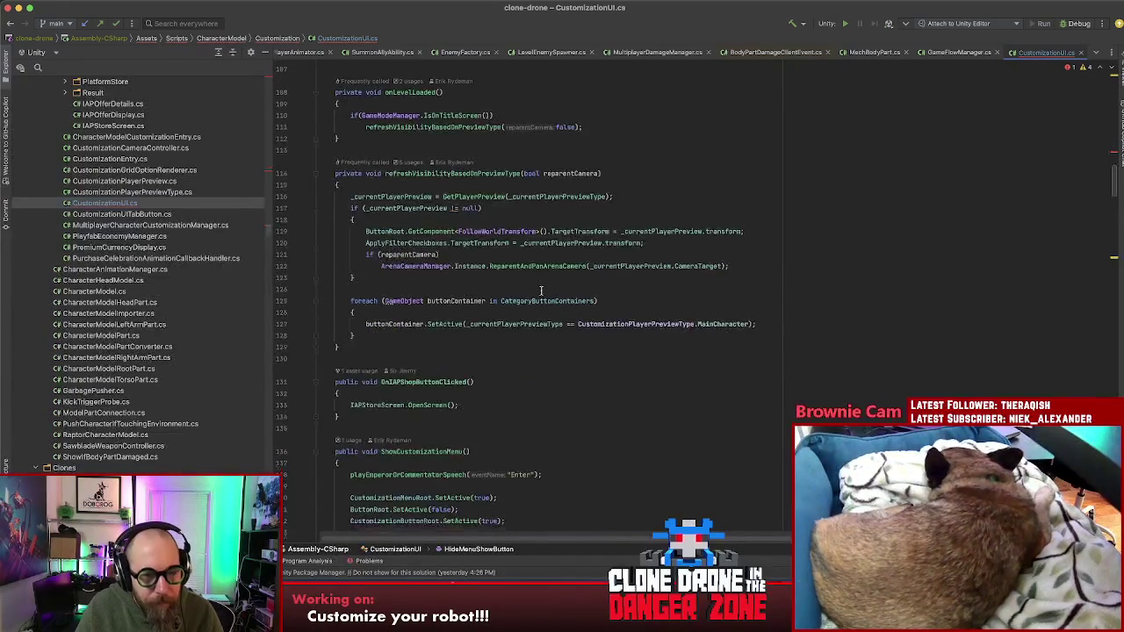
scroll(541, 290, "down", 6)
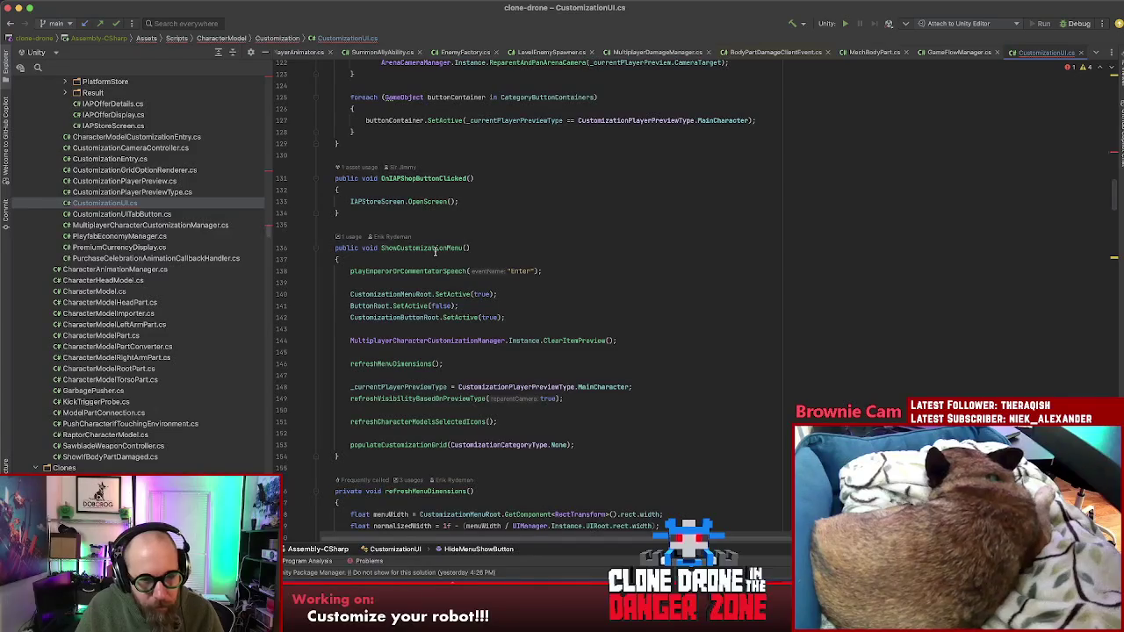
- Add DragBackground.SetActive(true); after CustomizationButtonRoot.SetActive(true) in ShowCustomizationMenu
left_click(514, 318)
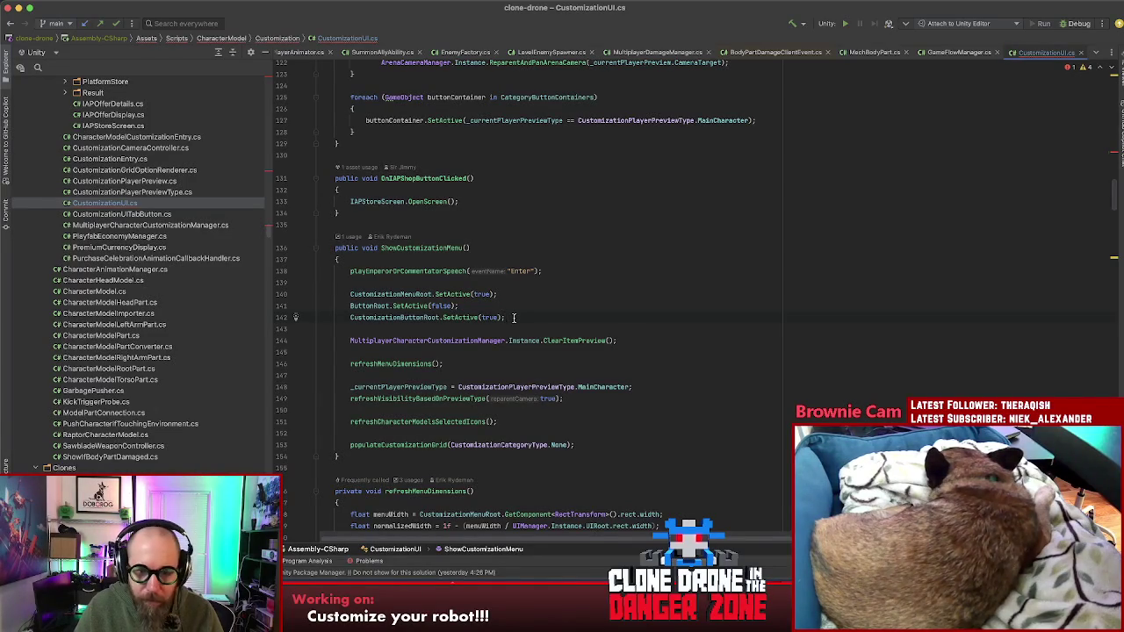
key("Return")
key("Tab")
double_click(455, 329)
type("true")
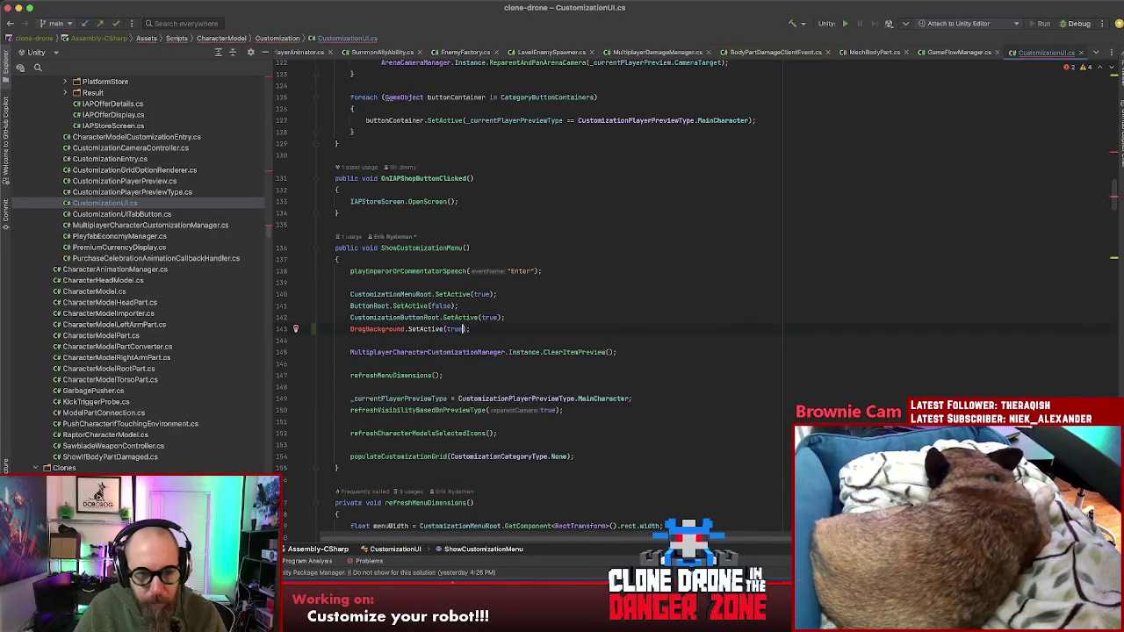
- Open a new line below the CustomizationMenuRoot field declaration
scroll(426, 299, "up", 20)
left_click(501, 216)
key("Return")
scroll(492, 221, "up", 3)
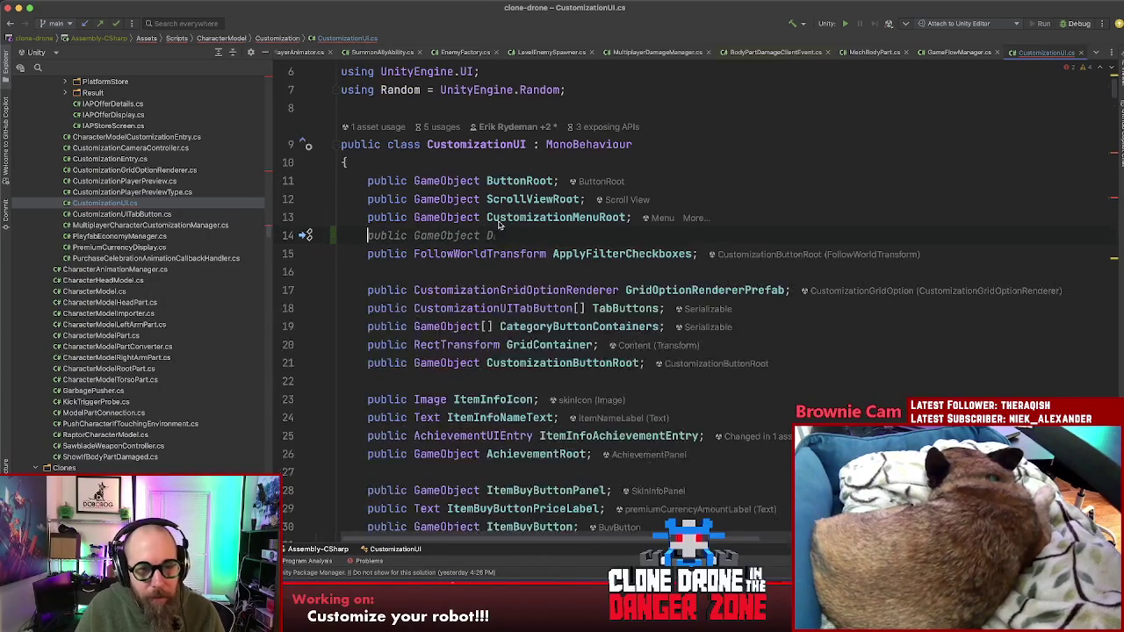
- Make line 14 read 'public GameObject DragBackground;', indented to match the other fields
key("ctrl+v")
scroll(696, 217, "up", 5)
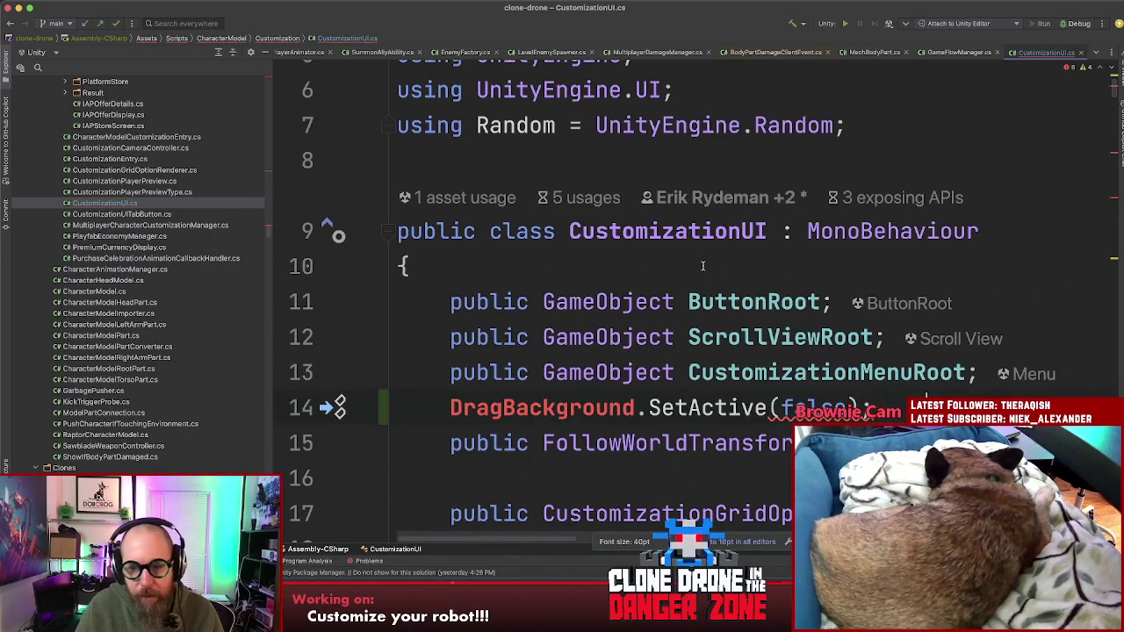
scroll(700, 267, "down", 3)
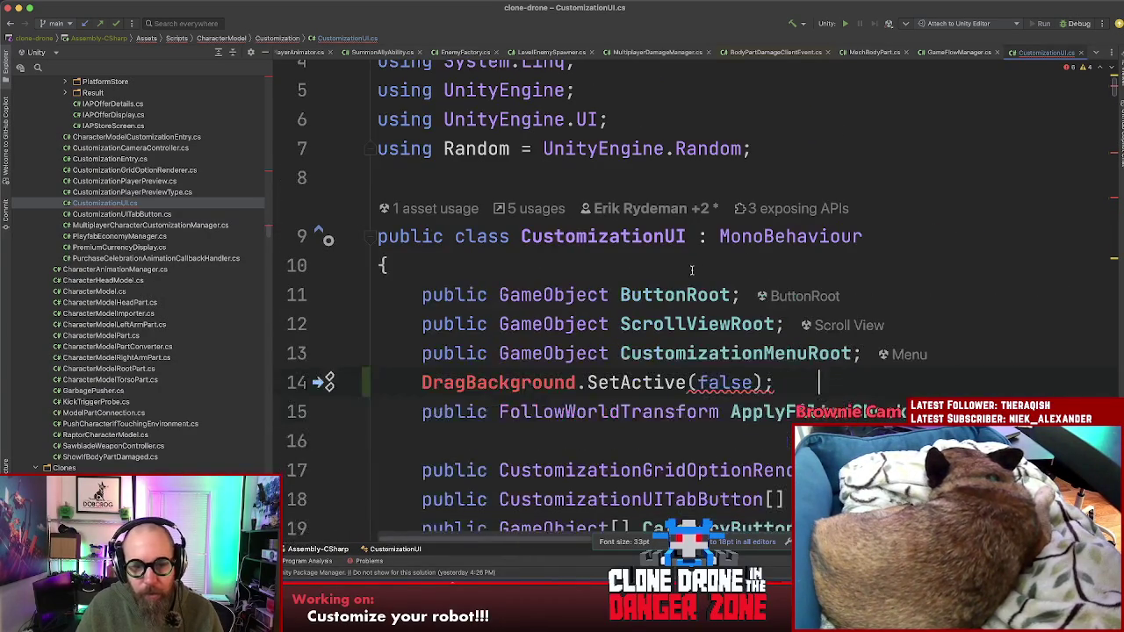
scroll(691, 268, "down", 2)
scroll(688, 270, "down", 1)
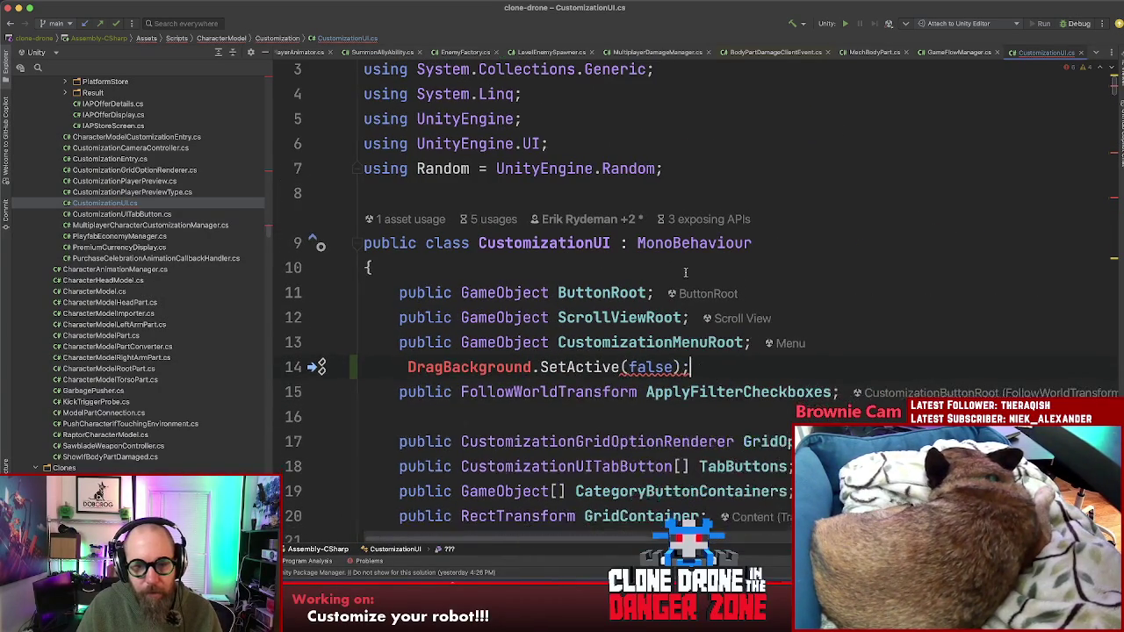
scroll(685, 272, "down", 4)
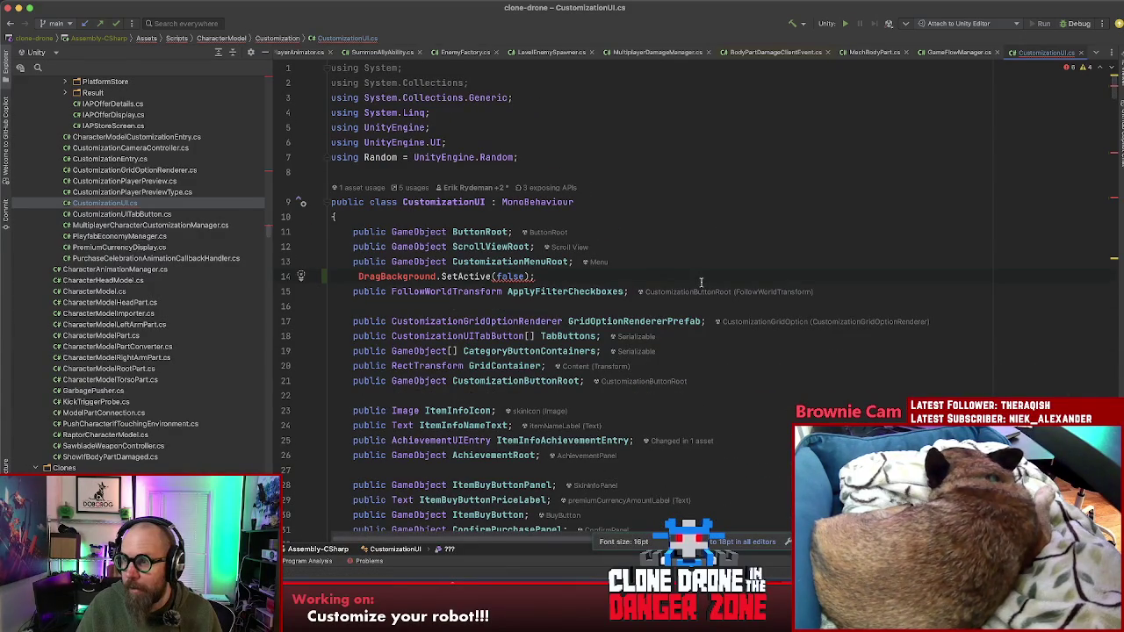
left_click_drag(535, 276, 354, 276)
type("public GameObject DragBackground;")
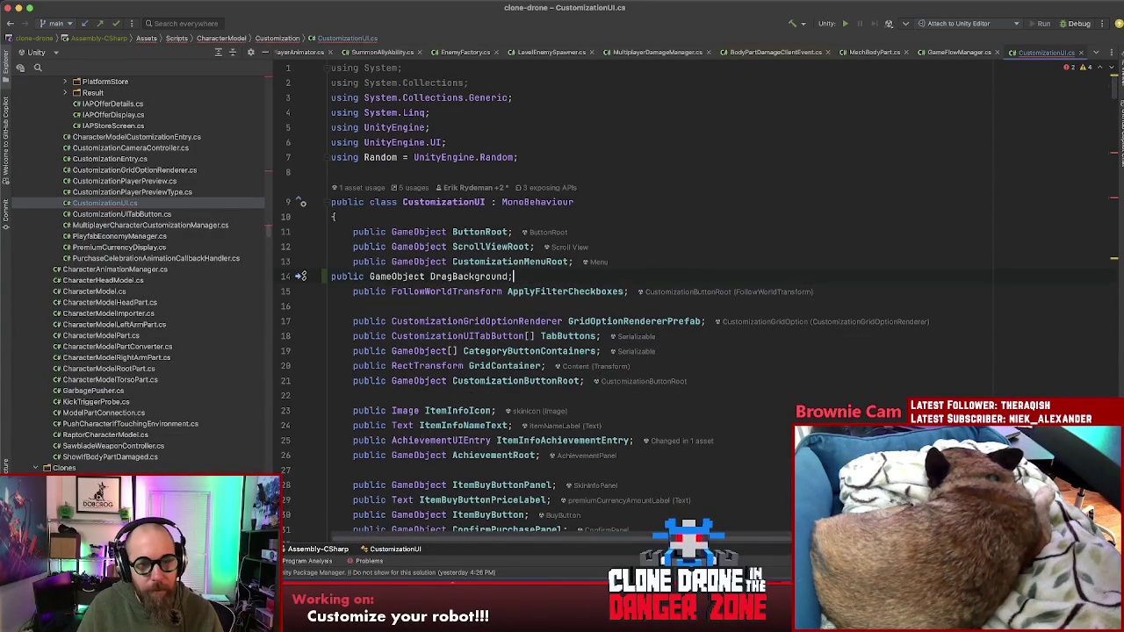
left_click(332, 277)
key("Tab")
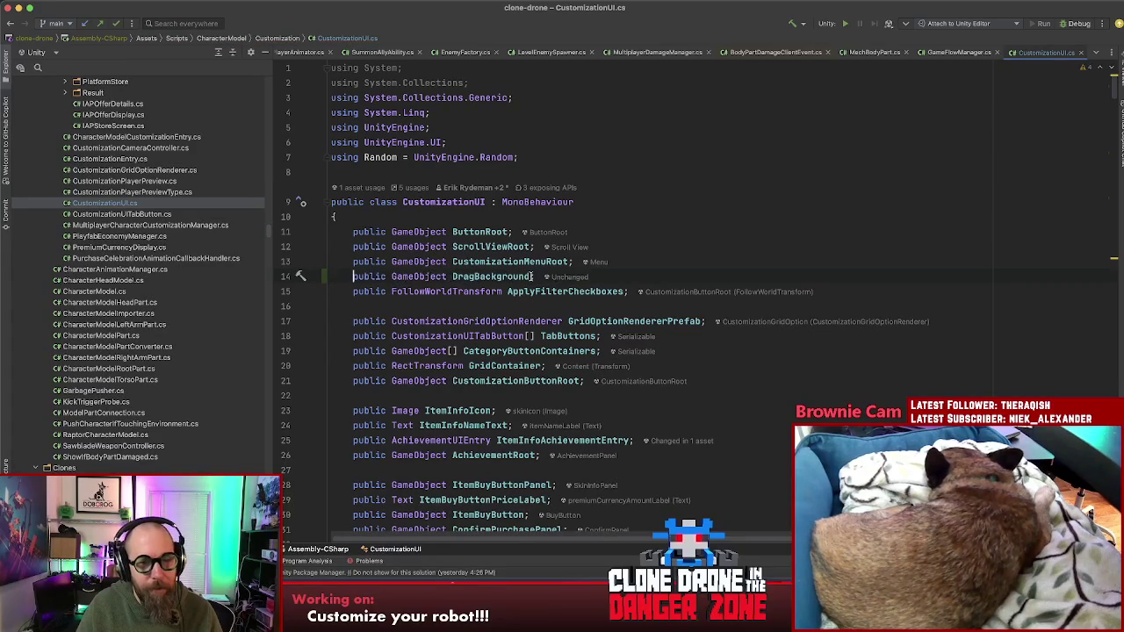
left_click(539, 275)
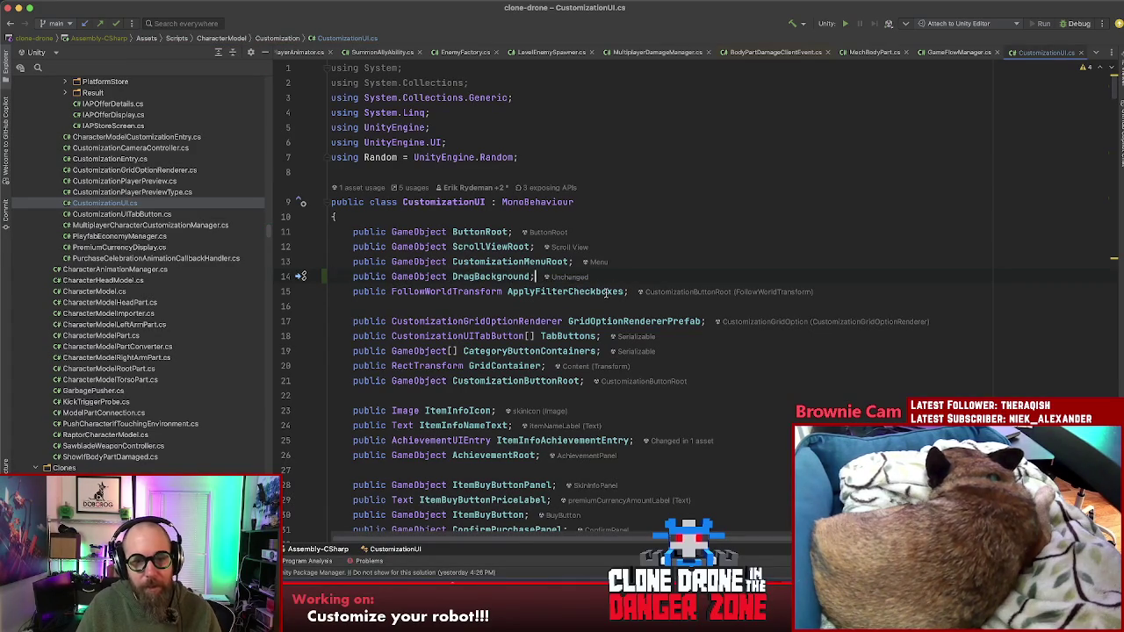
- Check the Loggly exception search results, then come back to CustomizationUI.cs
scroll(608, 292, "down", 2)
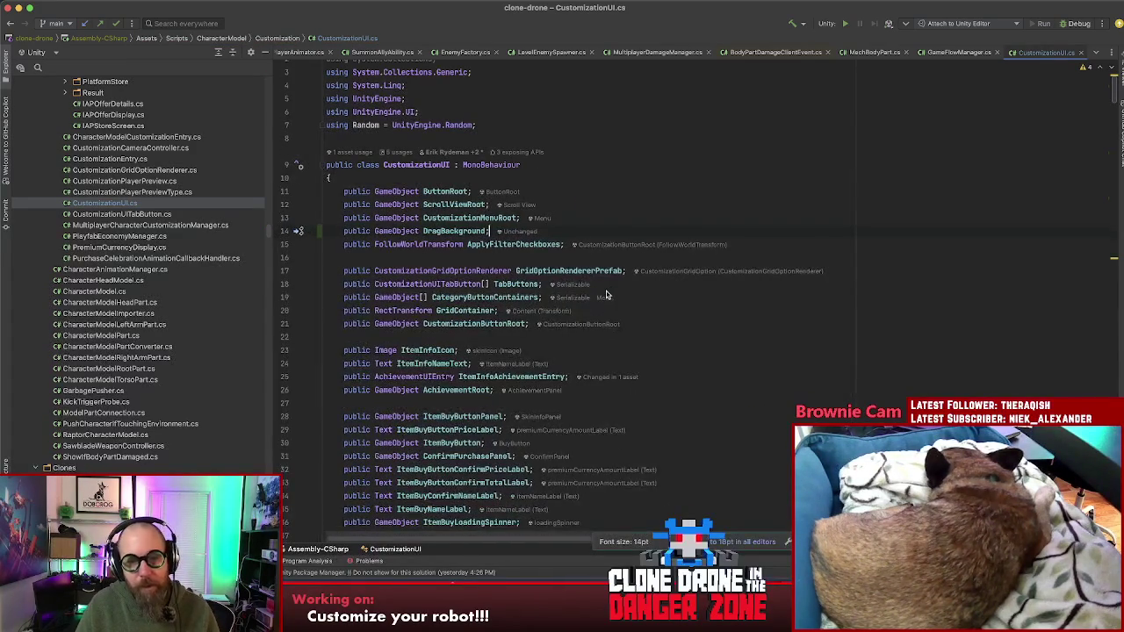
left_click(637, 308)
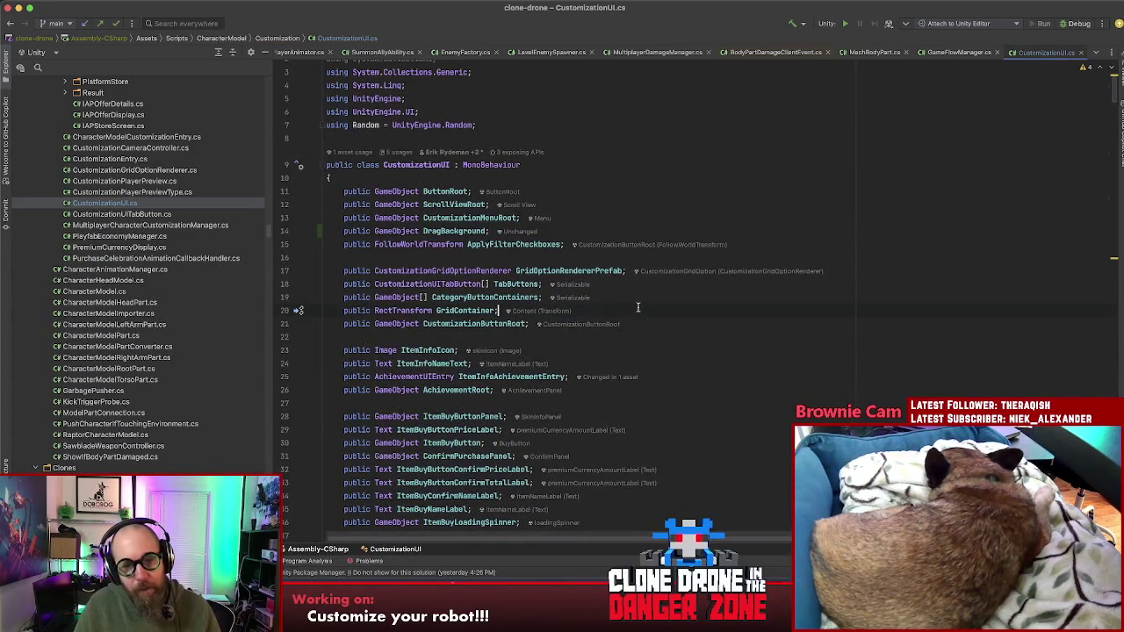
left_click(707, 348)
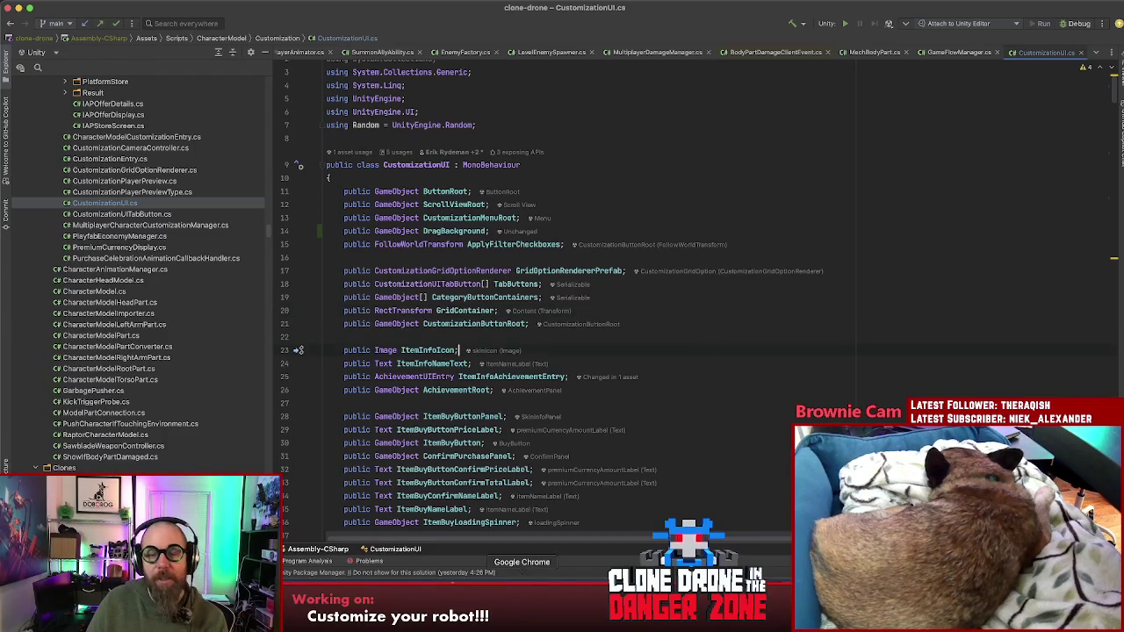
key("super+Tab")
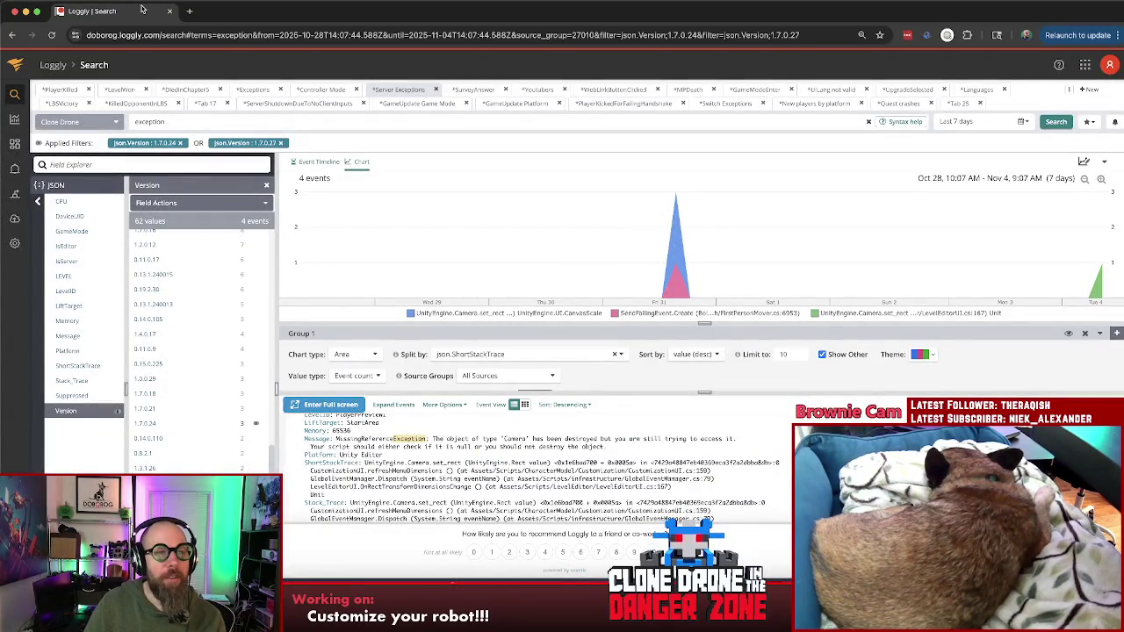
key("super+Tab")
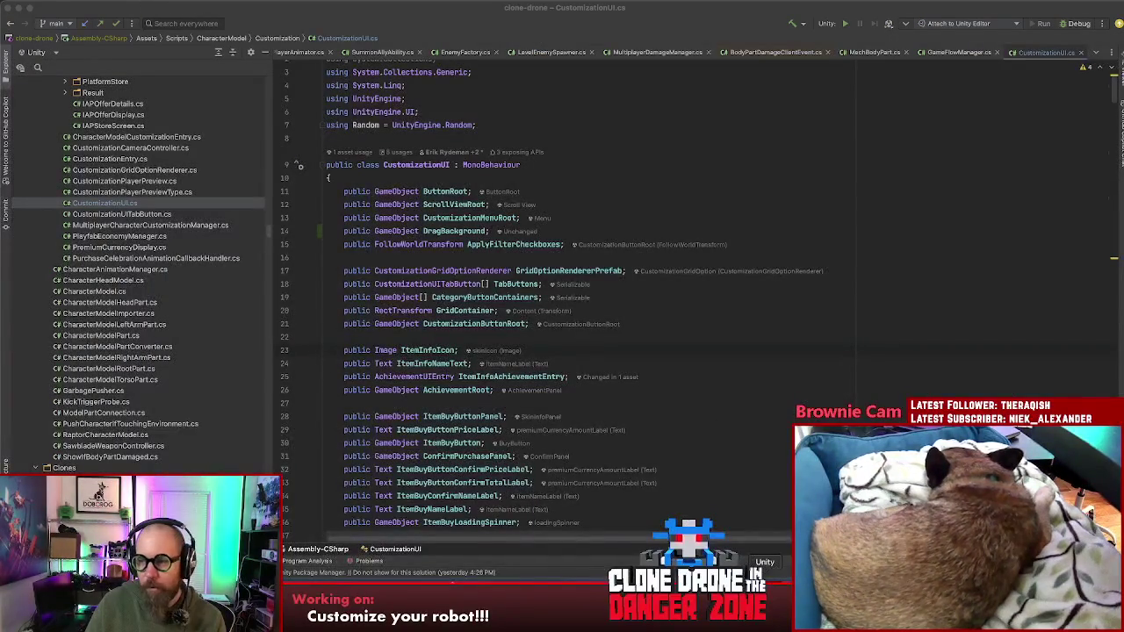
- Assign DragToRotateTarget to the CustomizationMenu's Drag Background field and exit prefab mode
key("super+Tab")
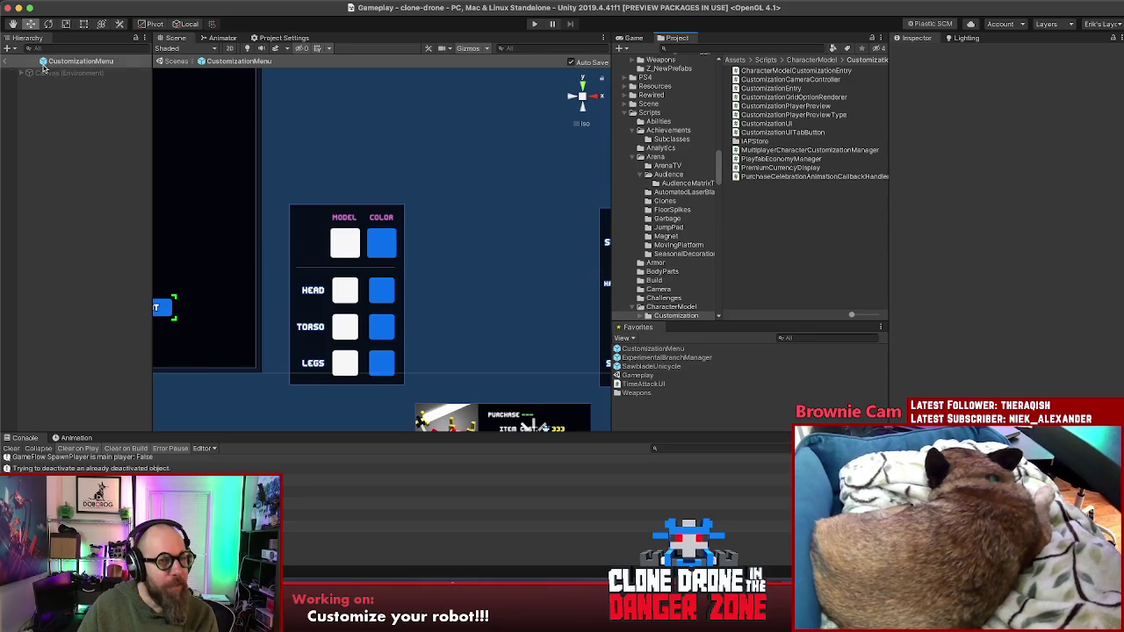
left_click(18, 75)
left_click(77, 81)
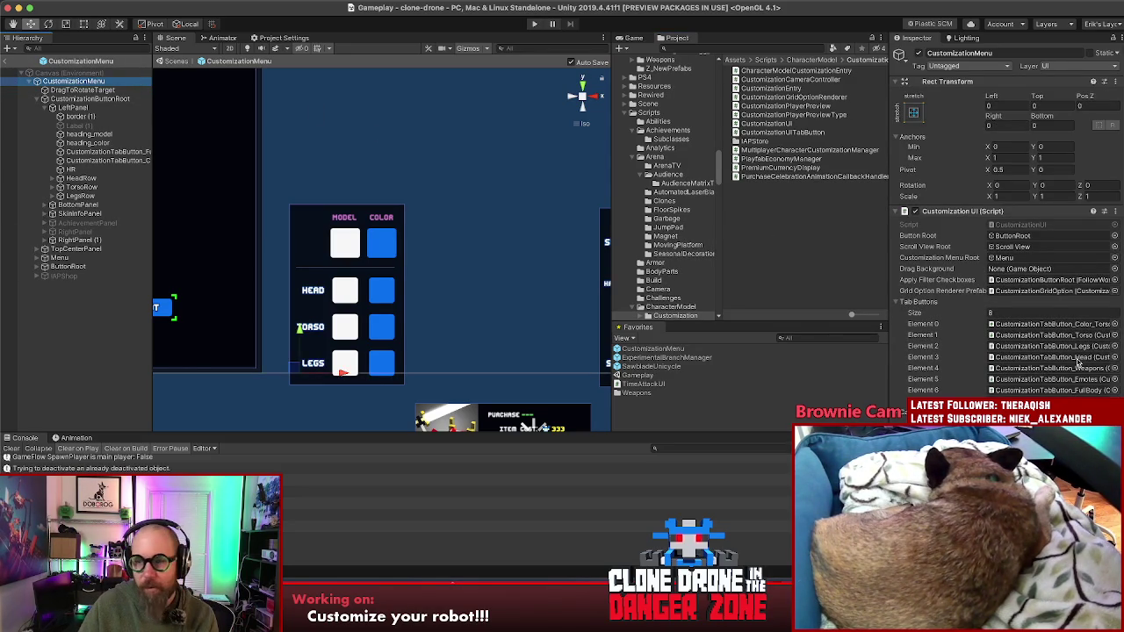
mouse_move(84, 90)
left_mouse_down()
mouse_move(475, 140)
mouse_move(1057, 278)
left_mouse_up()
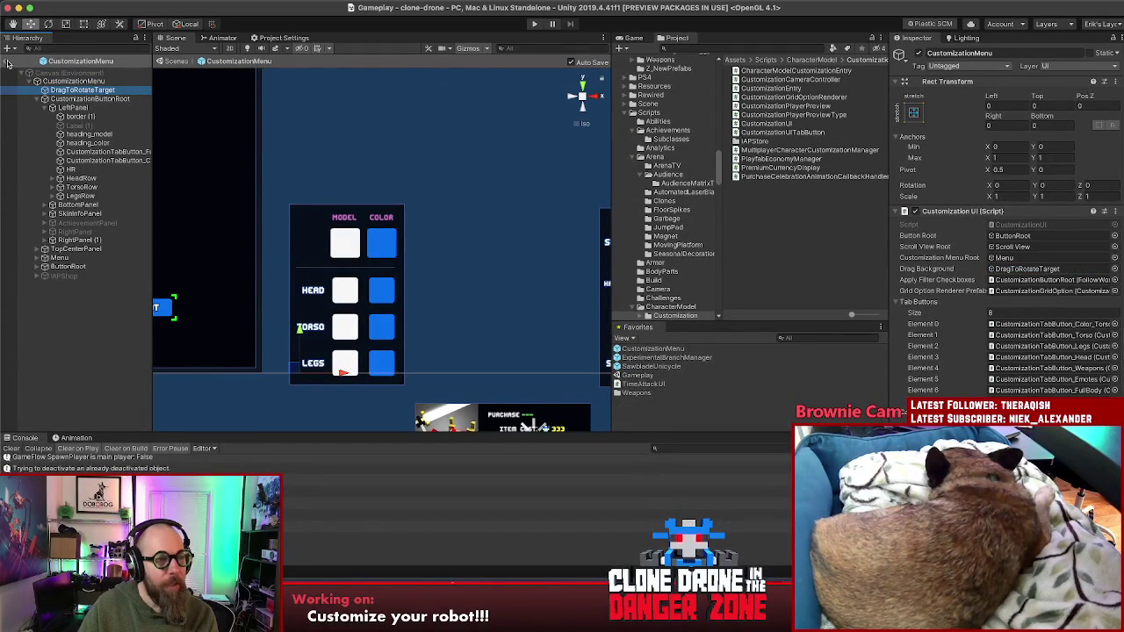
left_click(6, 60)
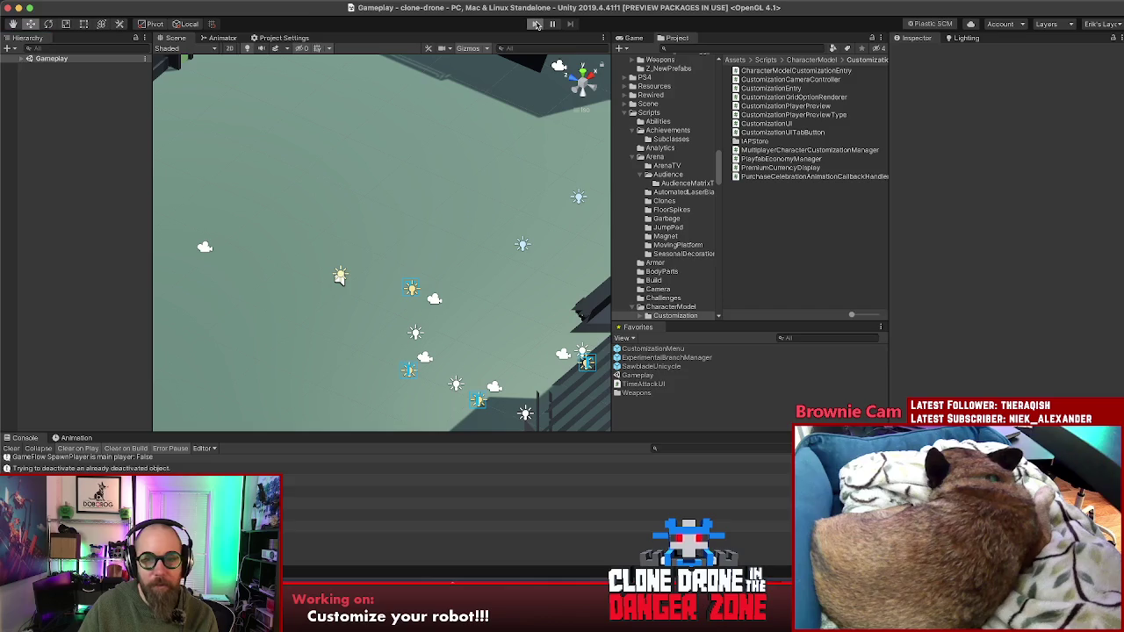
left_click(534, 24)
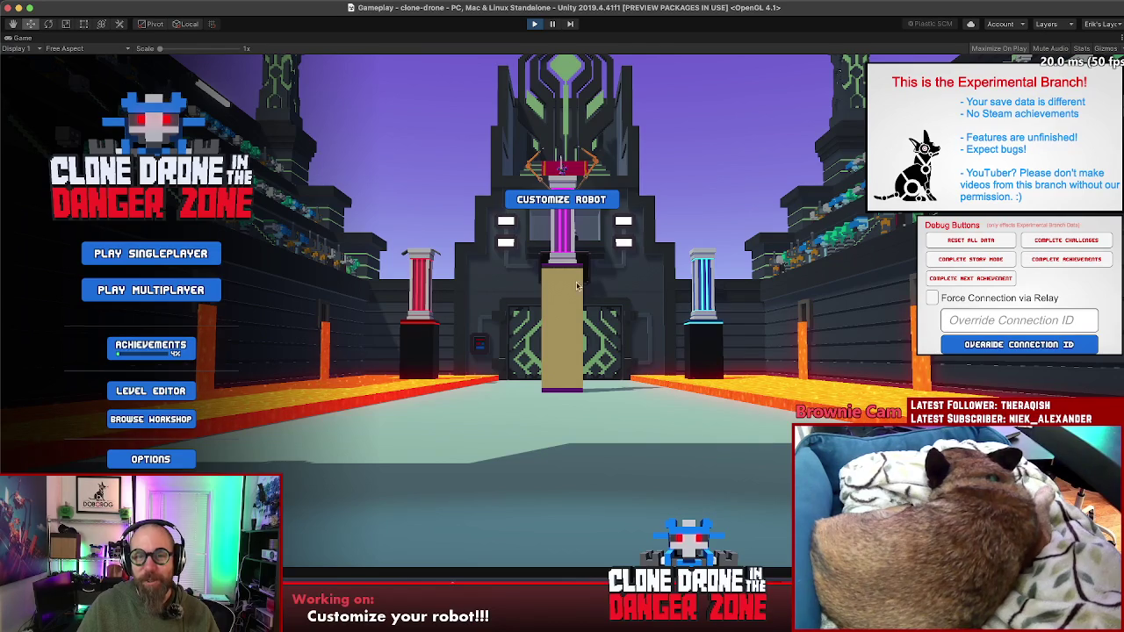
left_click(600, 200)
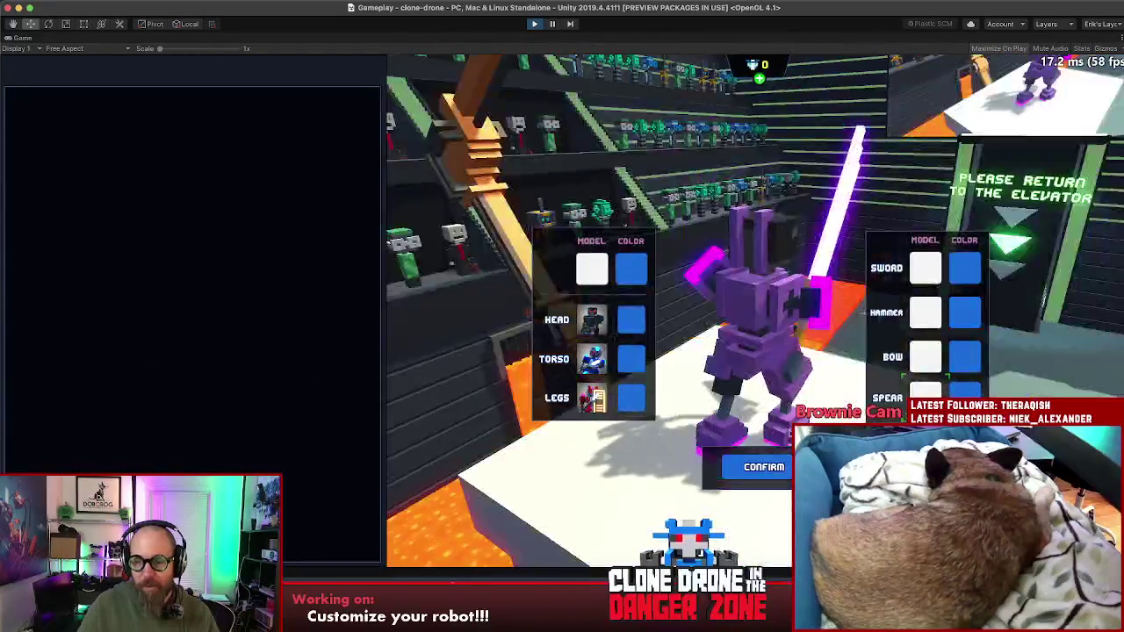
left_click(763, 466)
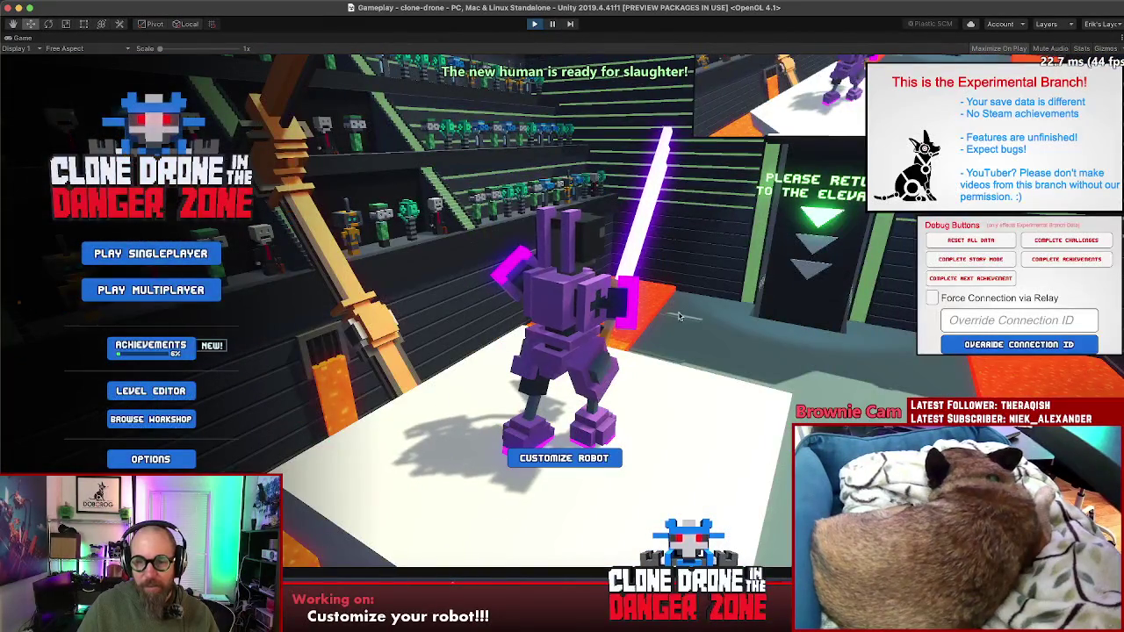
left_click(564, 457)
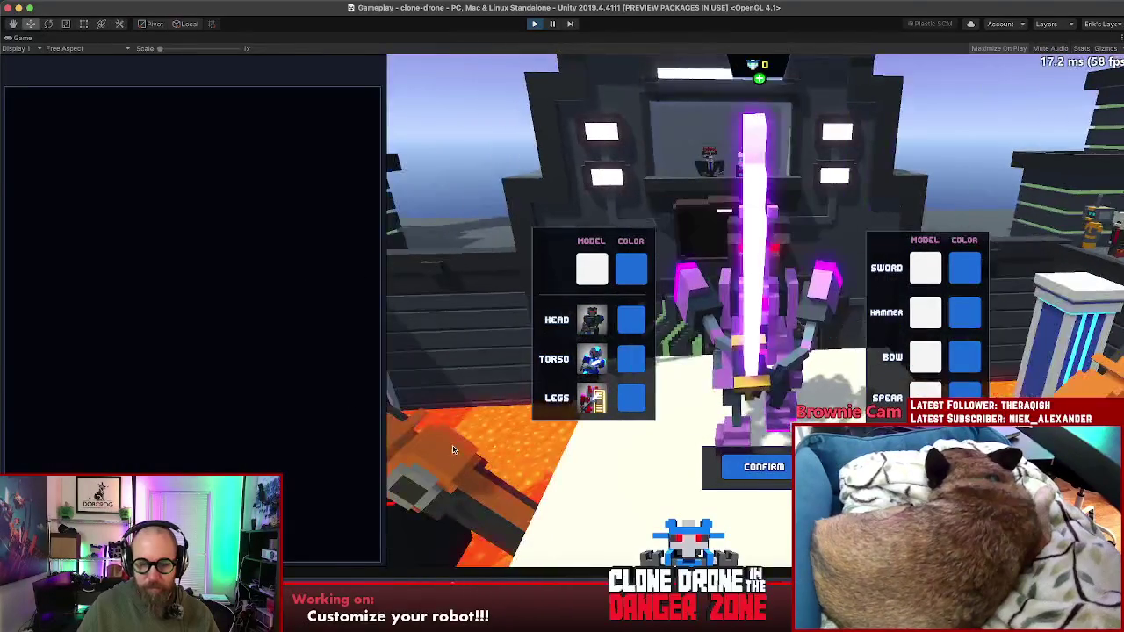
left_click(765, 467)
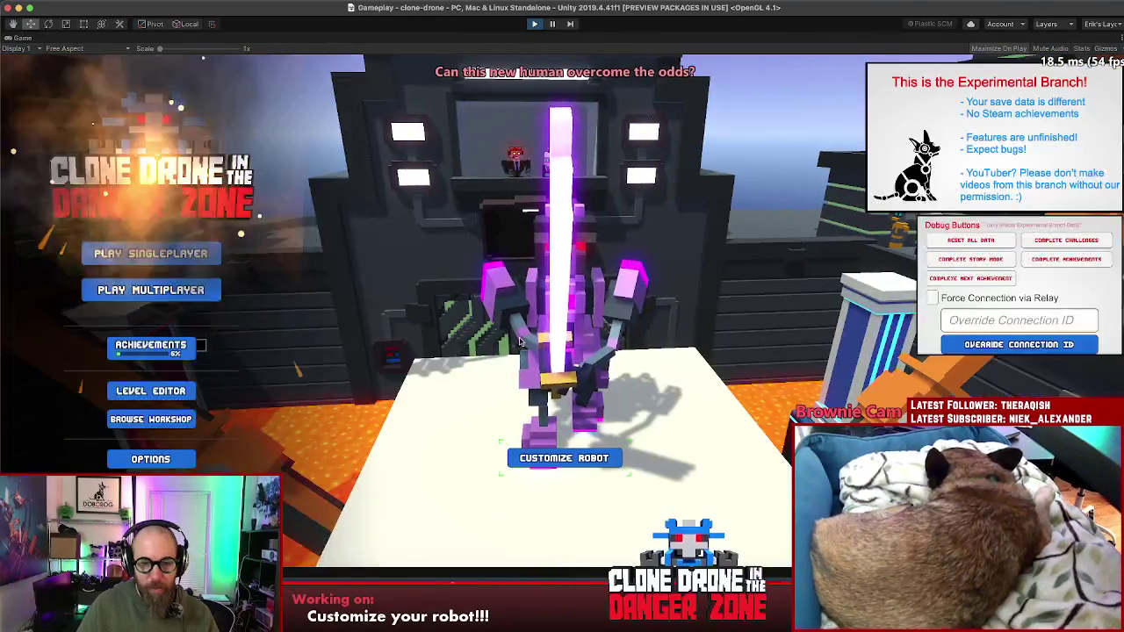
left_click(535, 25)
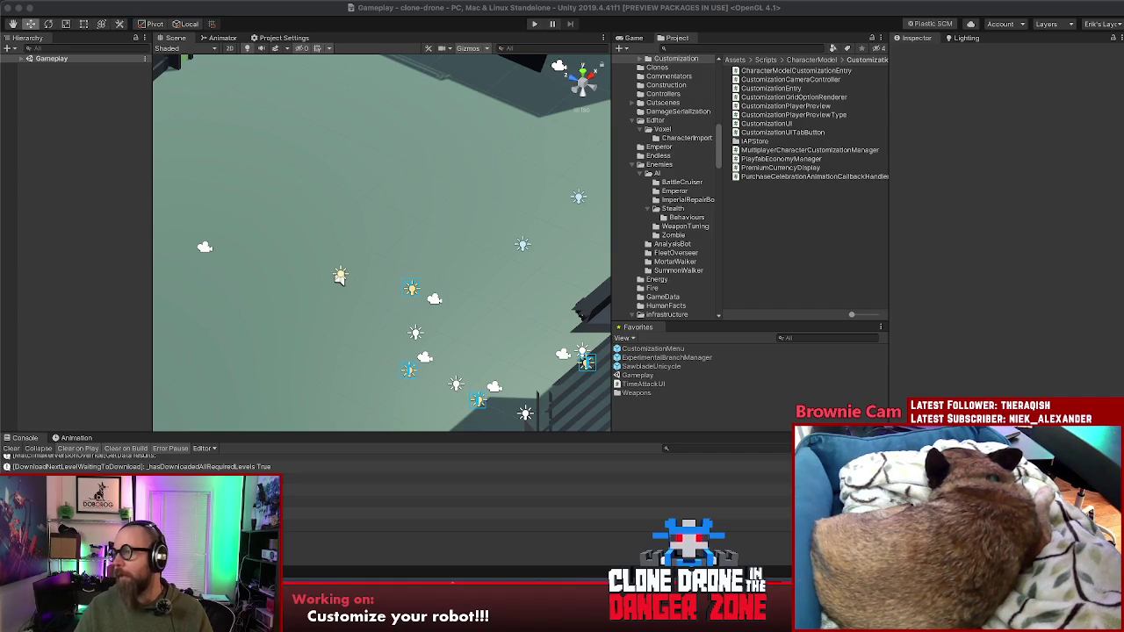
key("super+Tab")
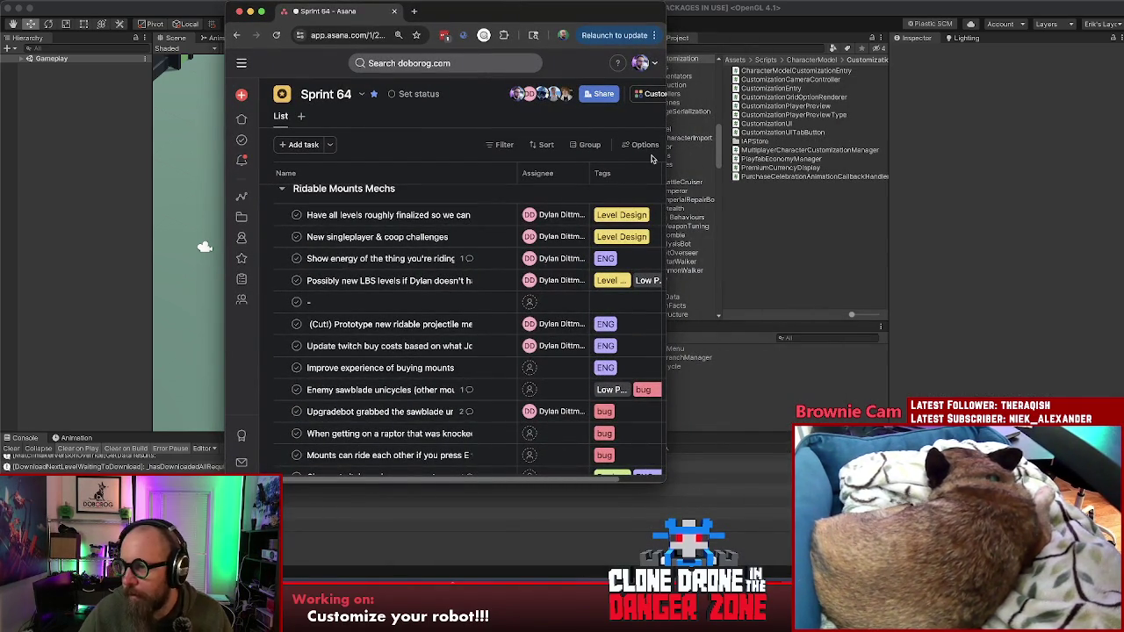
- Widen the browser window and scroll the Sprint 64 list down to the CDDZ Bugs tasks
left_click_drag(820, 140, 964, 167)
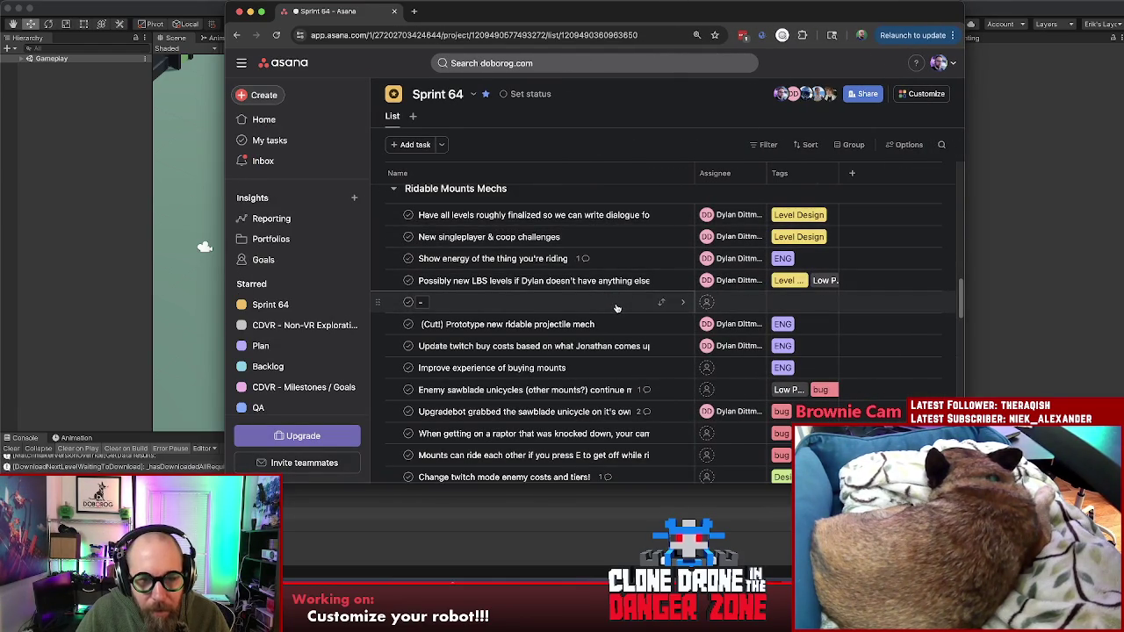
scroll(618, 311, "down", 3)
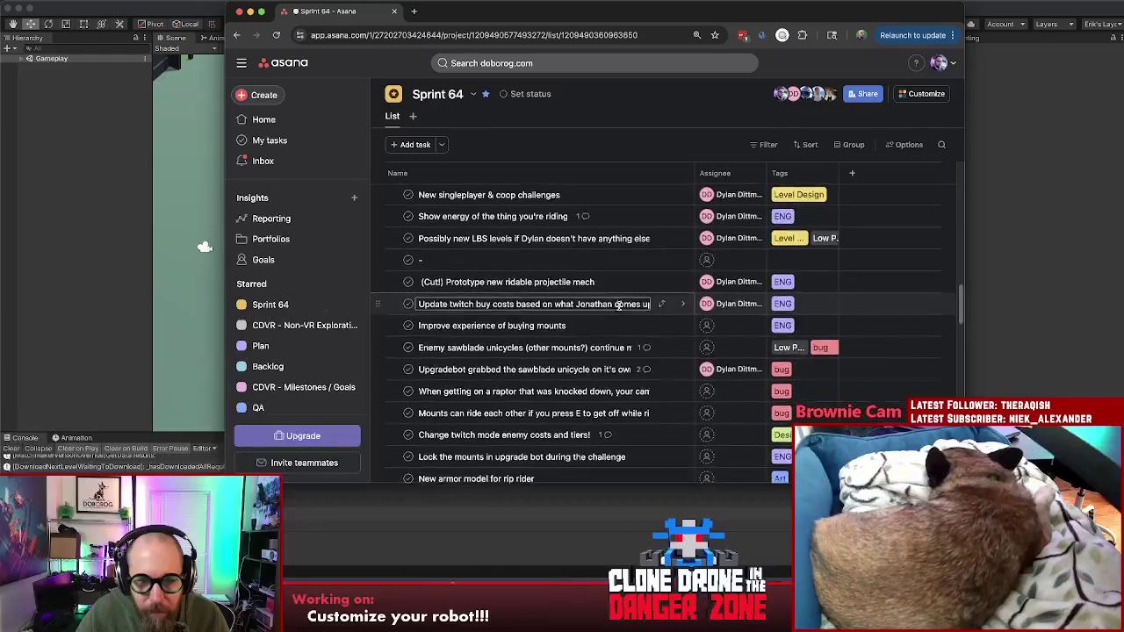
scroll(614, 307, "down", 5)
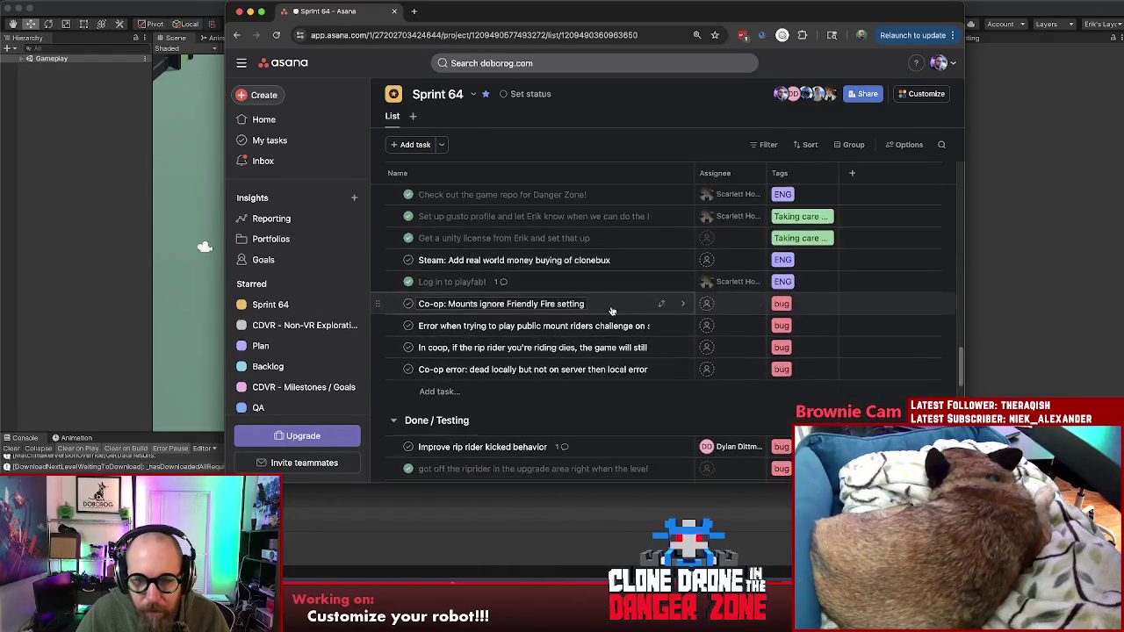
scroll(612, 311, "up", 5)
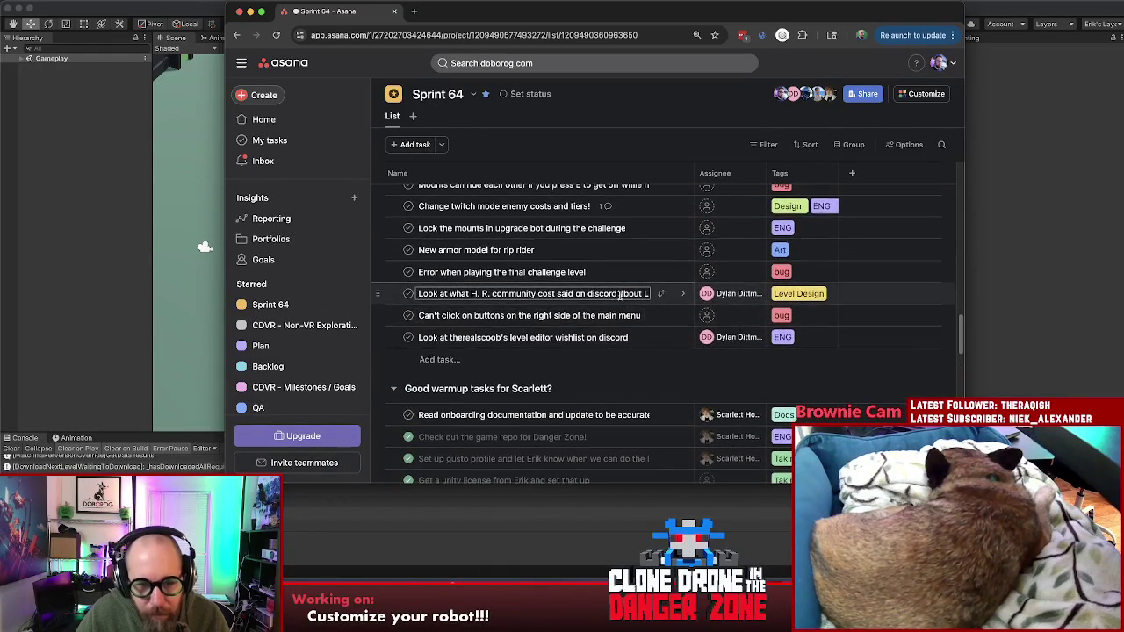
scroll(618, 298, "down", 10)
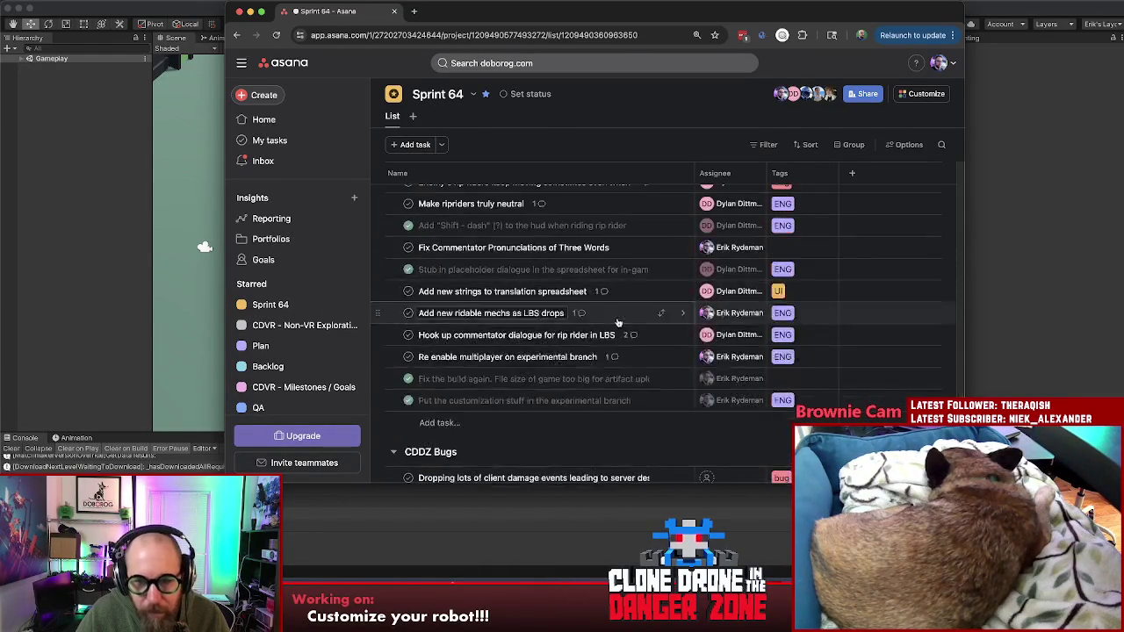
scroll(618, 323, "up", 3)
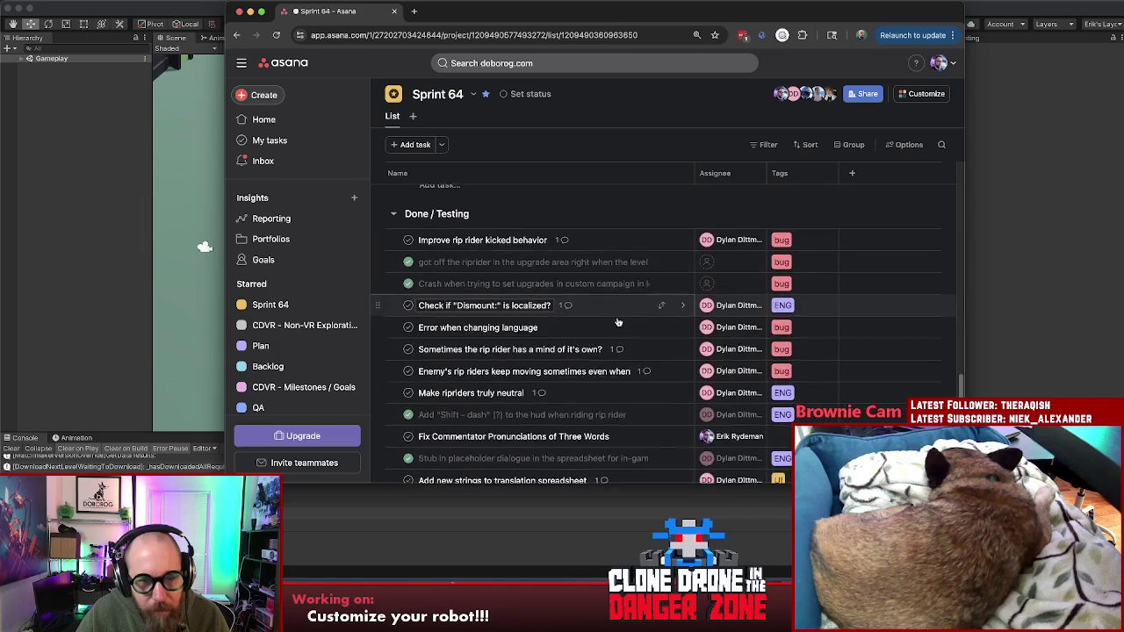
scroll(618, 322, "down", 1)
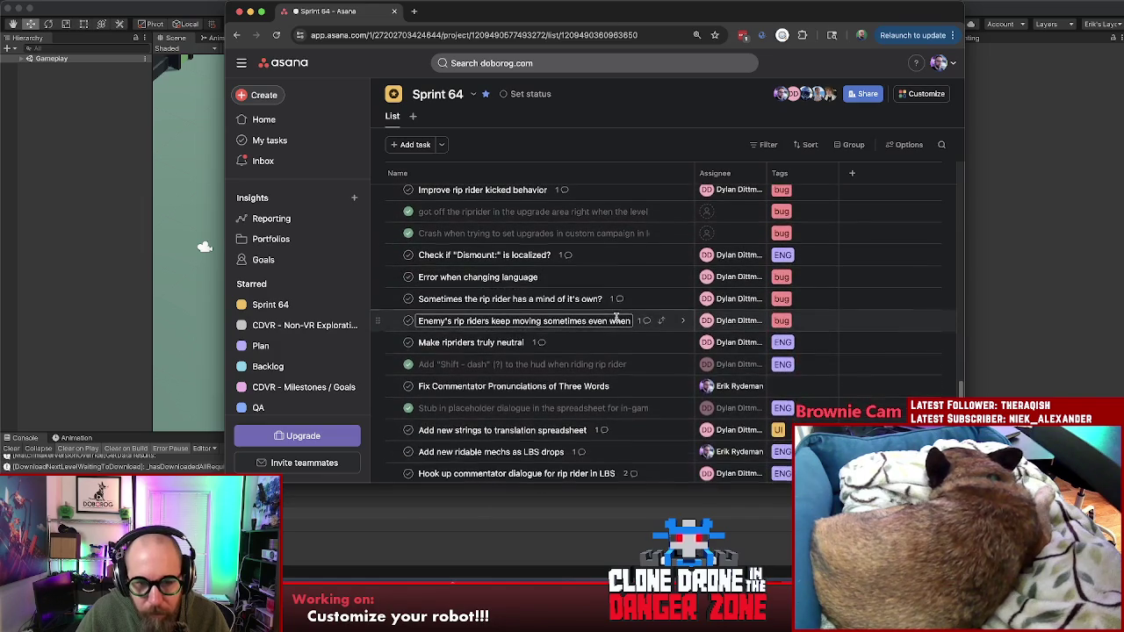
scroll(458, 304, "down", 3)
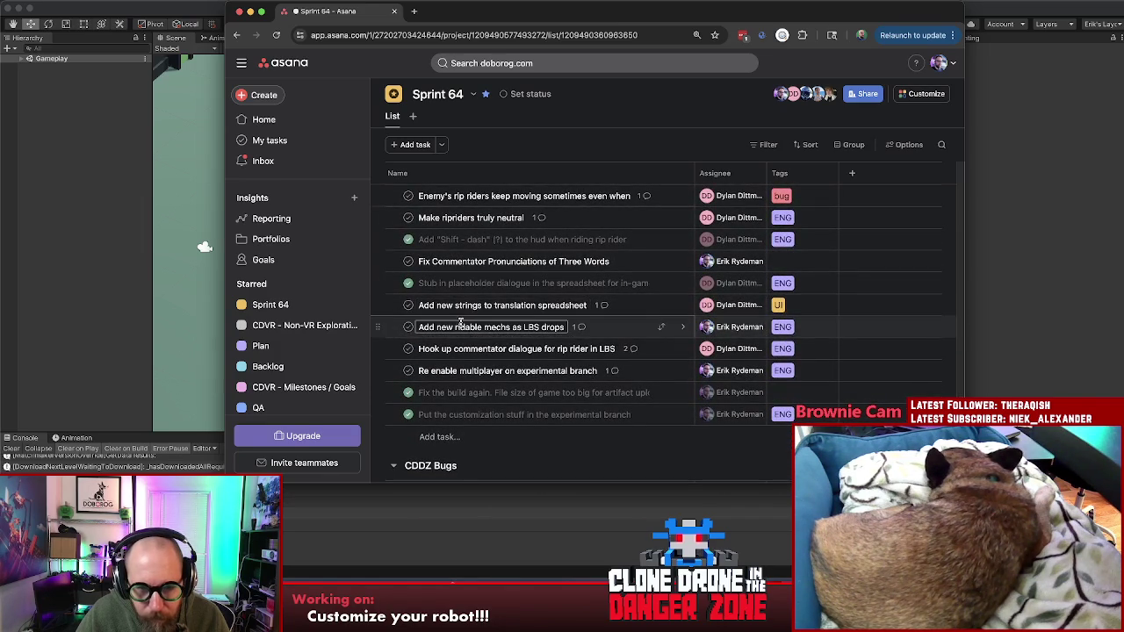
scroll(501, 369, "down", 4)
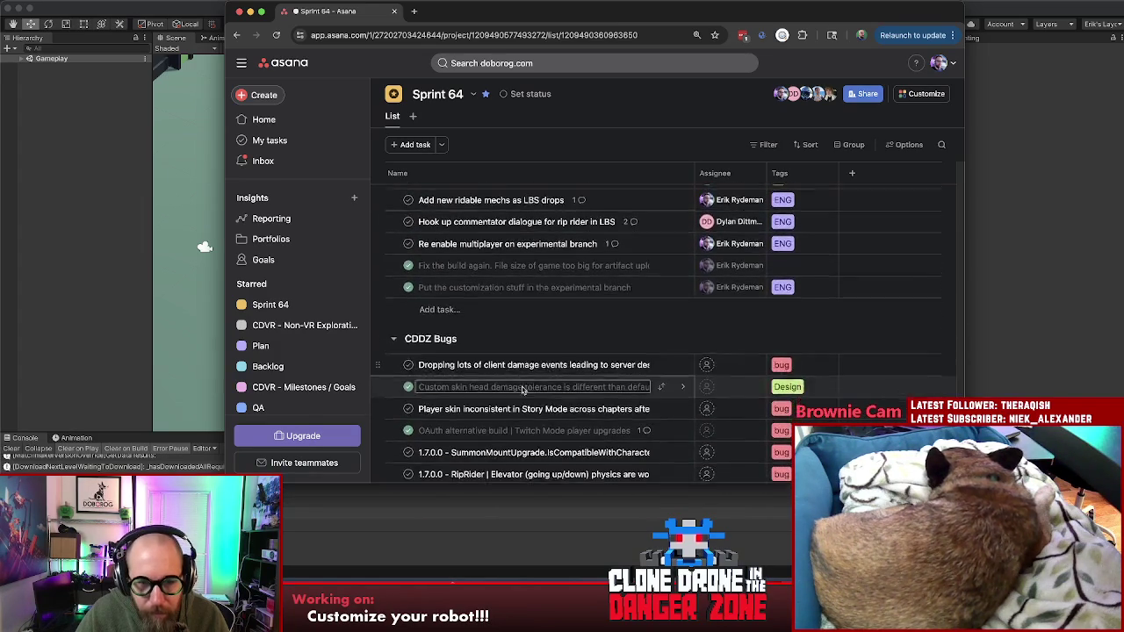
scroll(524, 387, "down", 3)
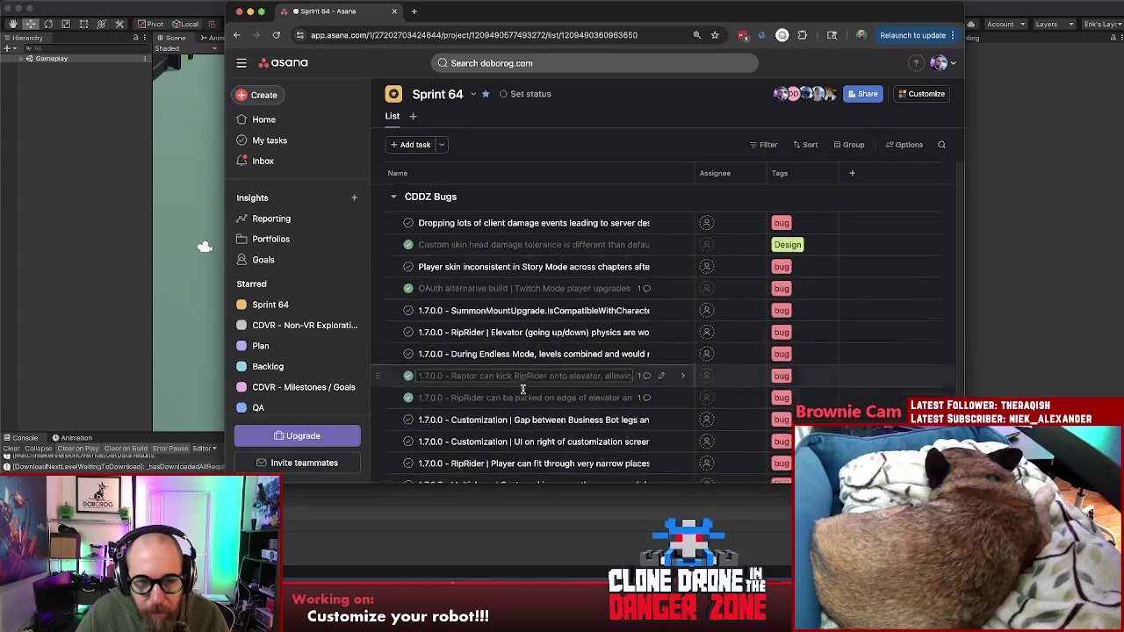
scroll(523, 392, "down", 2)
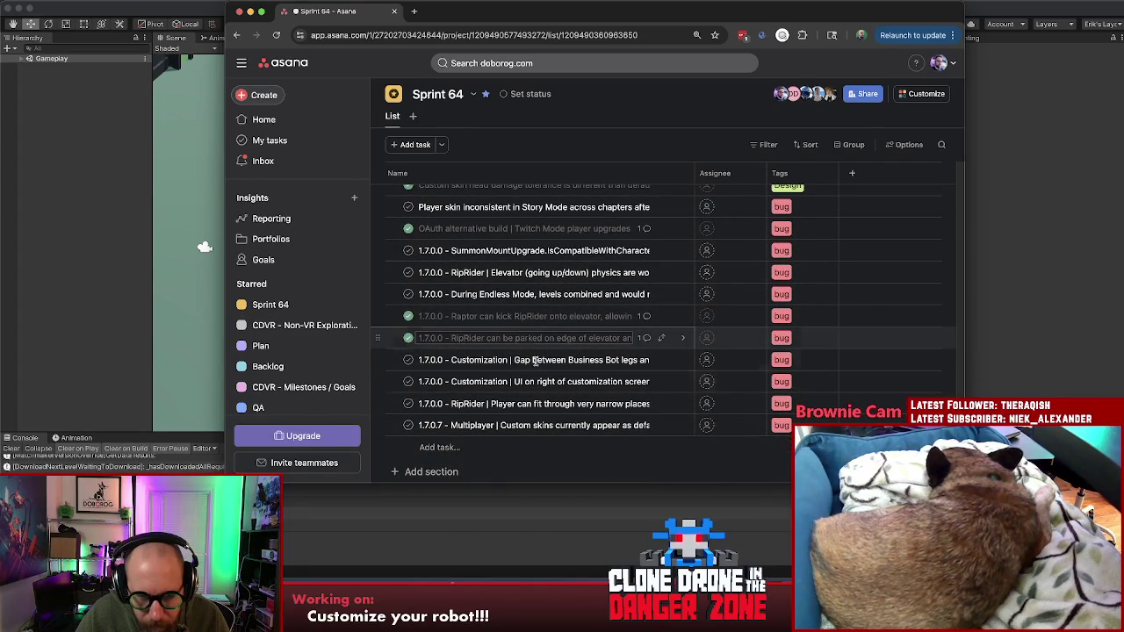
- Review the full details of the customization-screen UI cut-off task, then go back to Unity
left_click(544, 381)
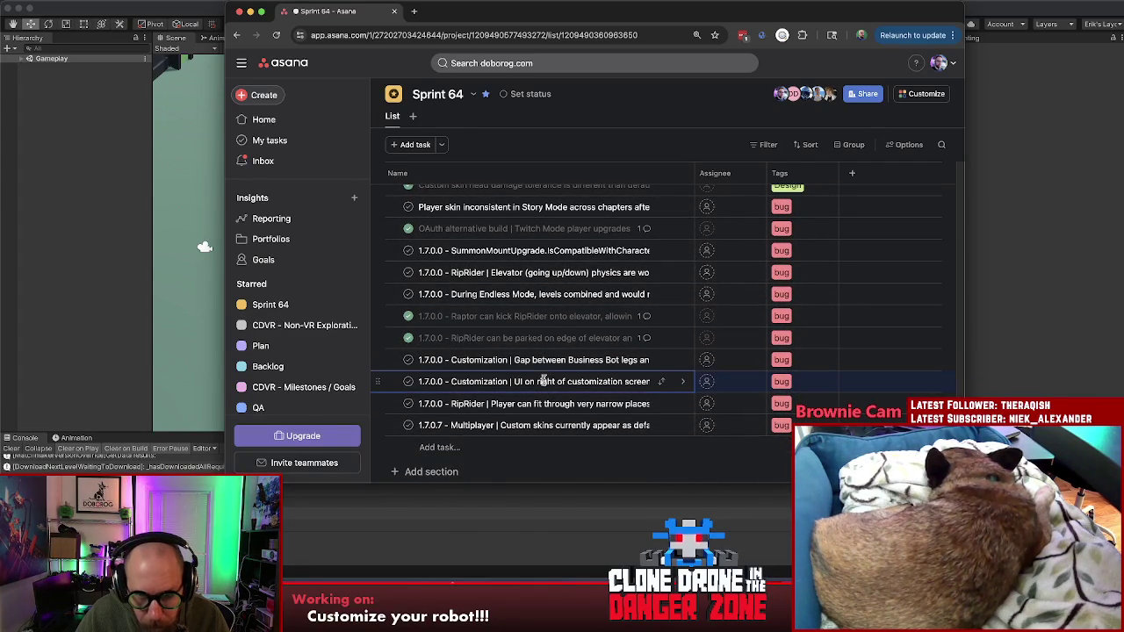
left_click(683, 384)
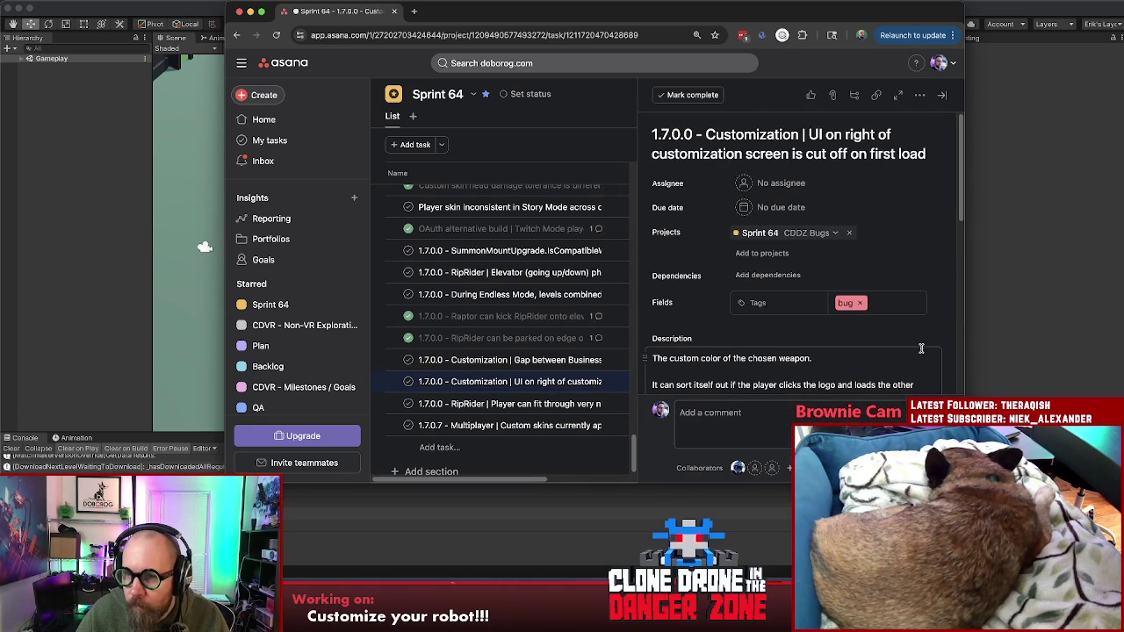
scroll(919, 349, "down", 5)
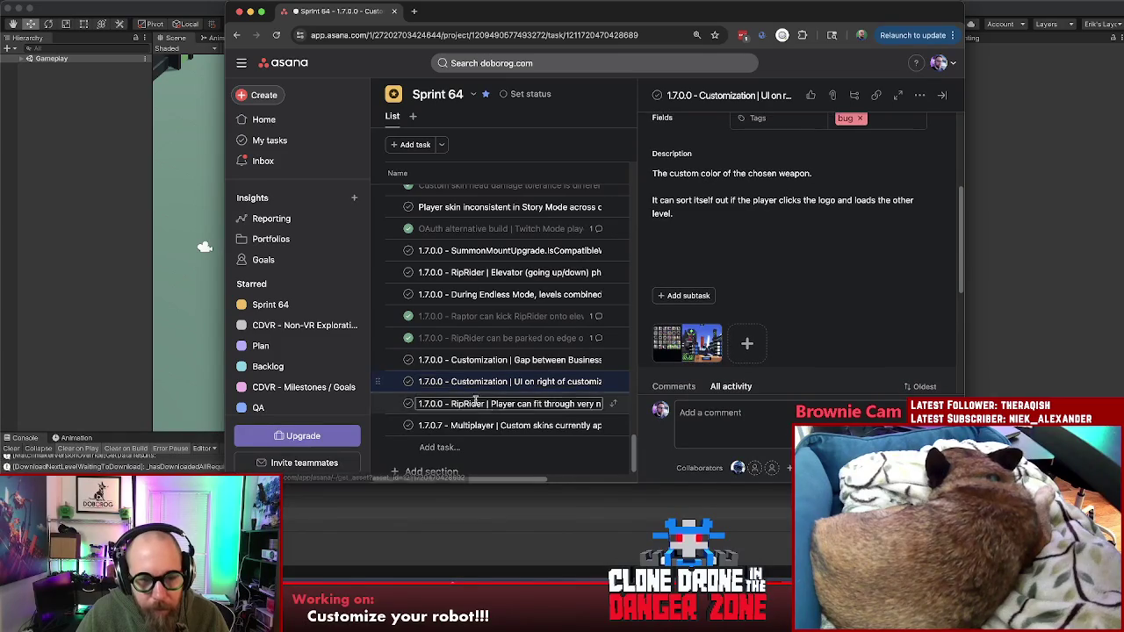
scroll(535, 425, "up", 3)
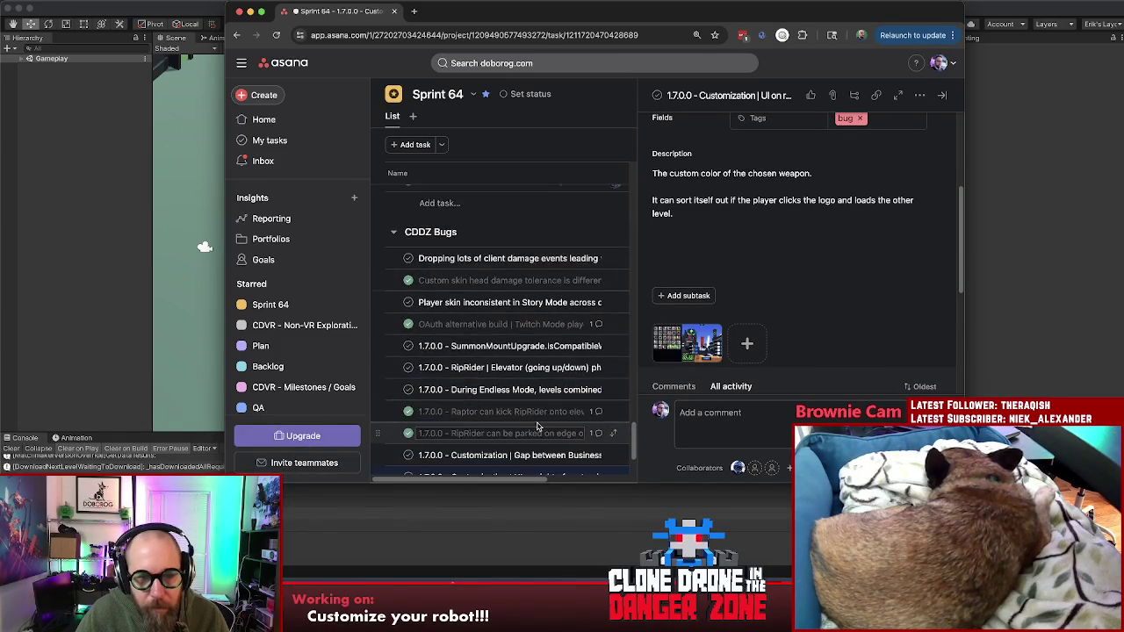
scroll(538, 425, "down", 3)
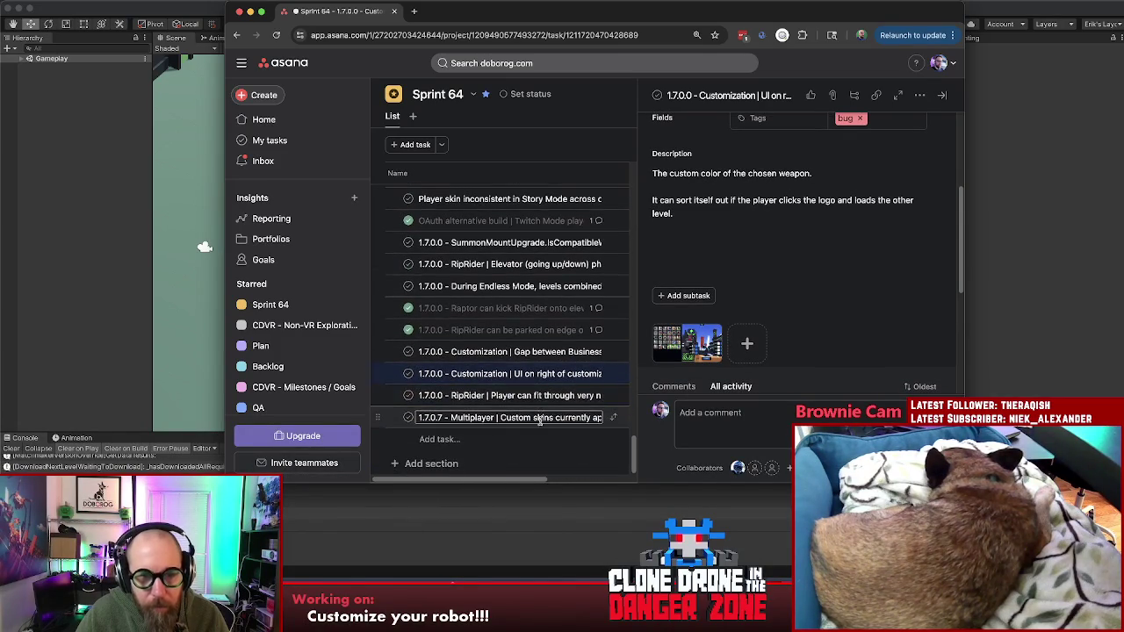
key("super+Tab")
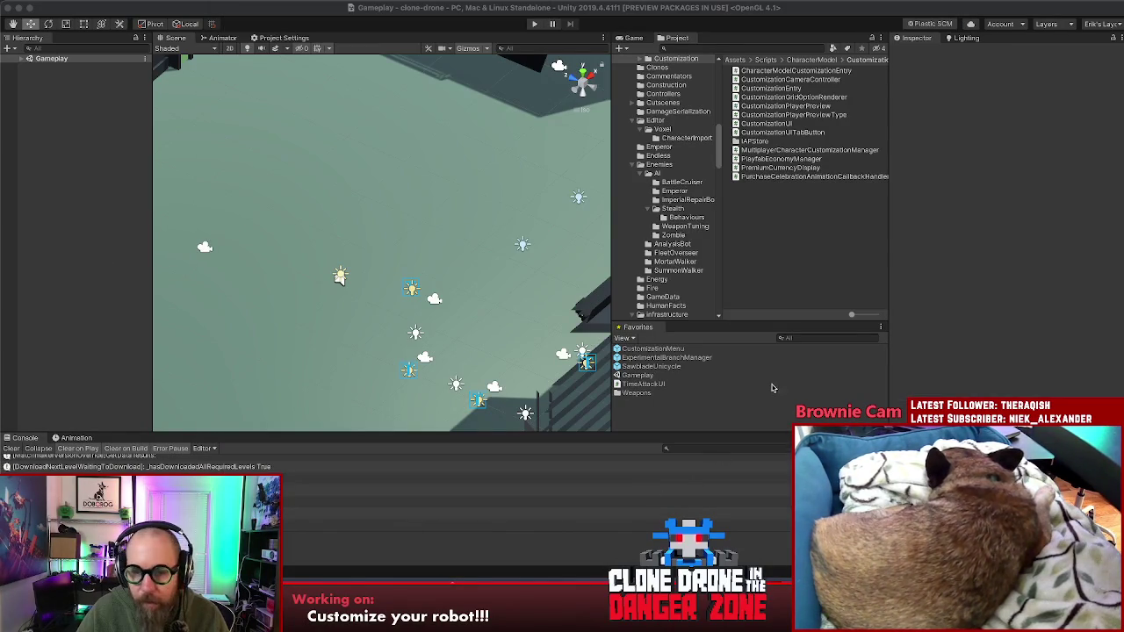
left_click(18, 60)
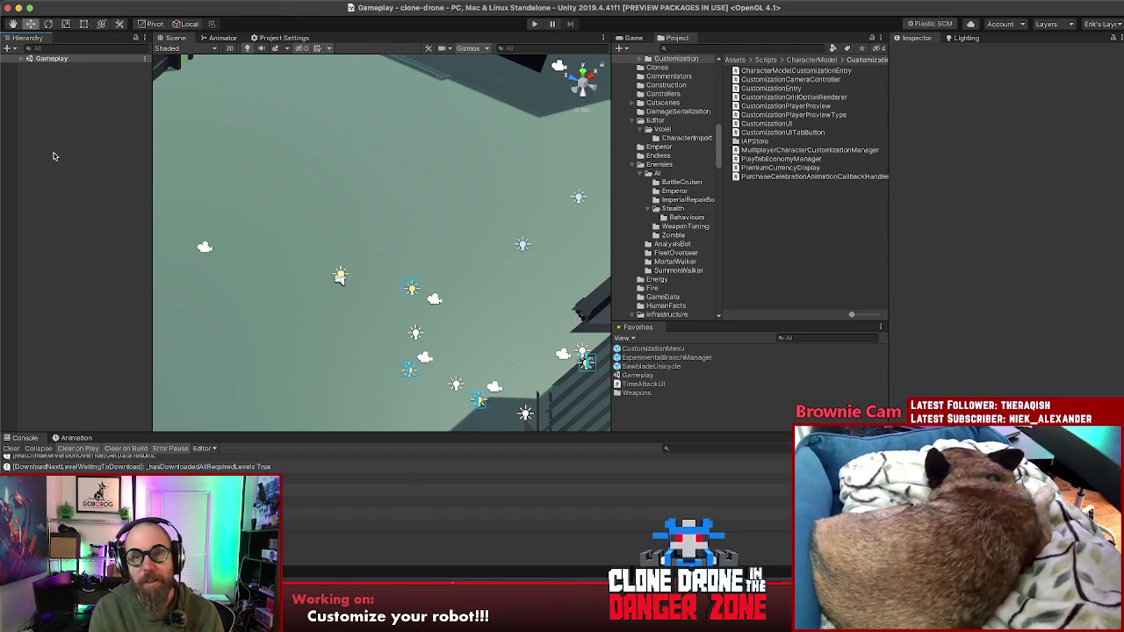
- Enter Play mode, go to Customize Robot, and show the HEAD slot's robot models
left_click(534, 24)
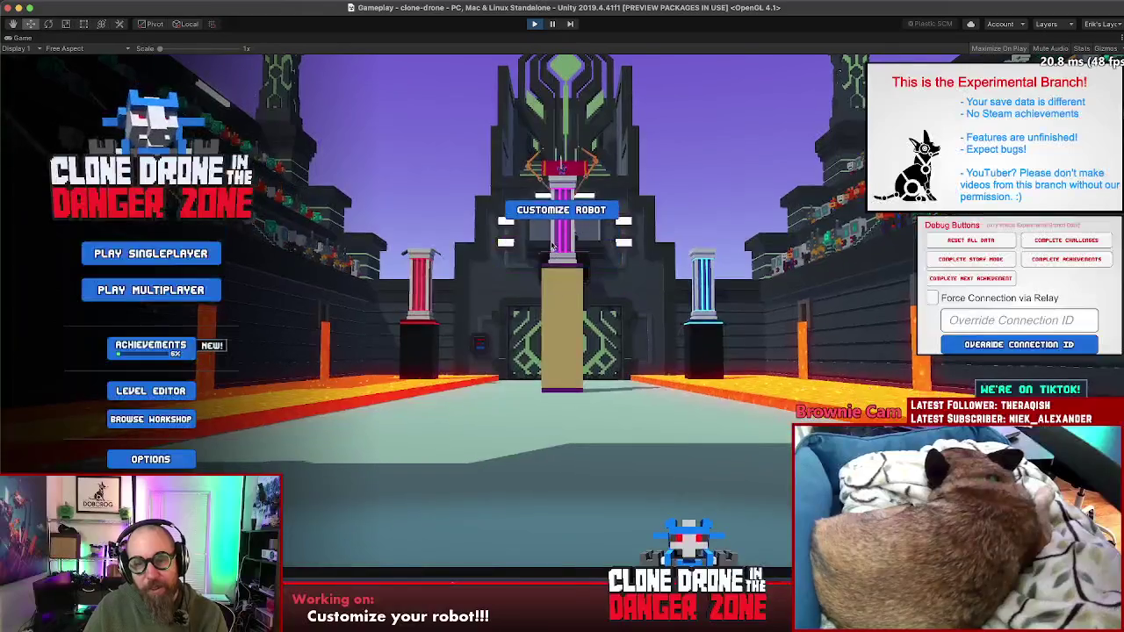
left_click(557, 196)
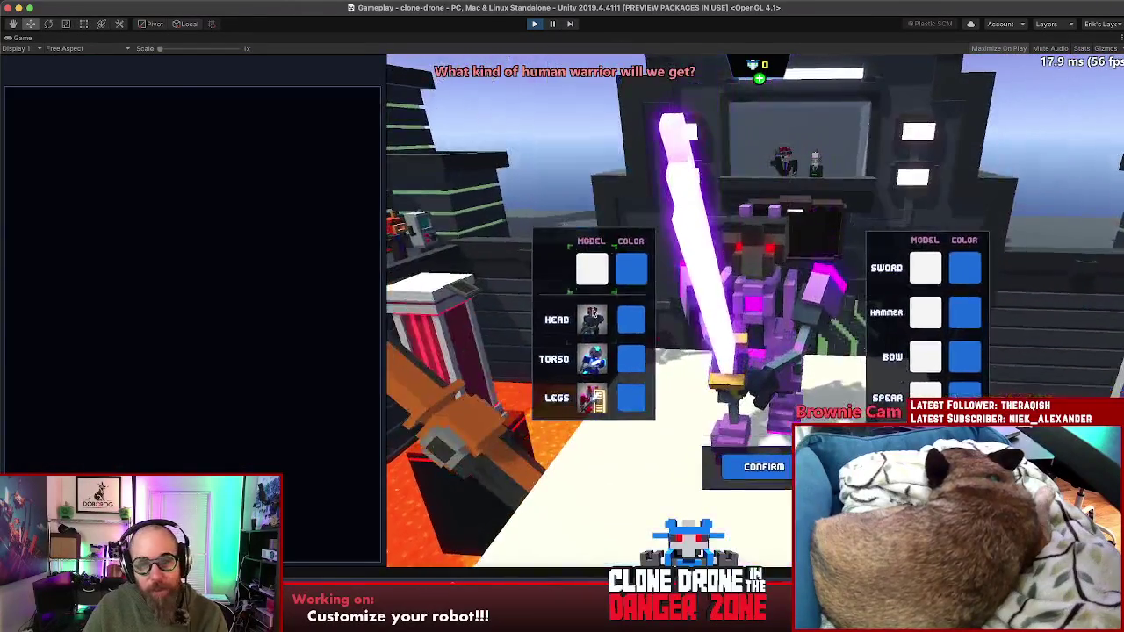
left_click(593, 320)
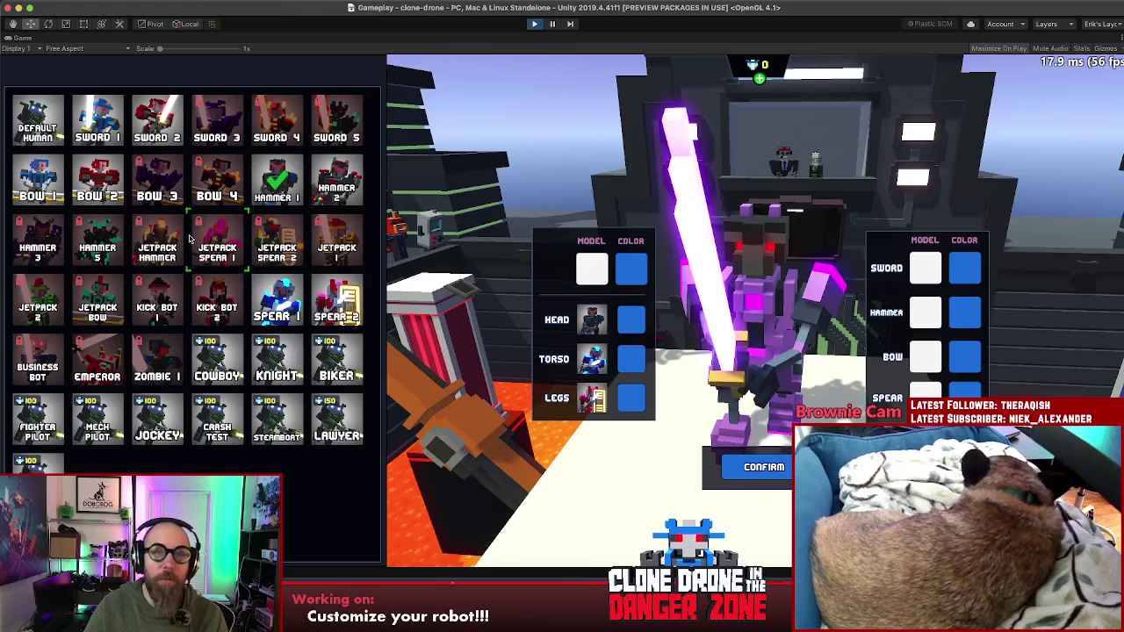
- Preview the Jetpack Spear 1, Jetpack Spear 2 and Emperor skins on the robot
left_click(217, 241)
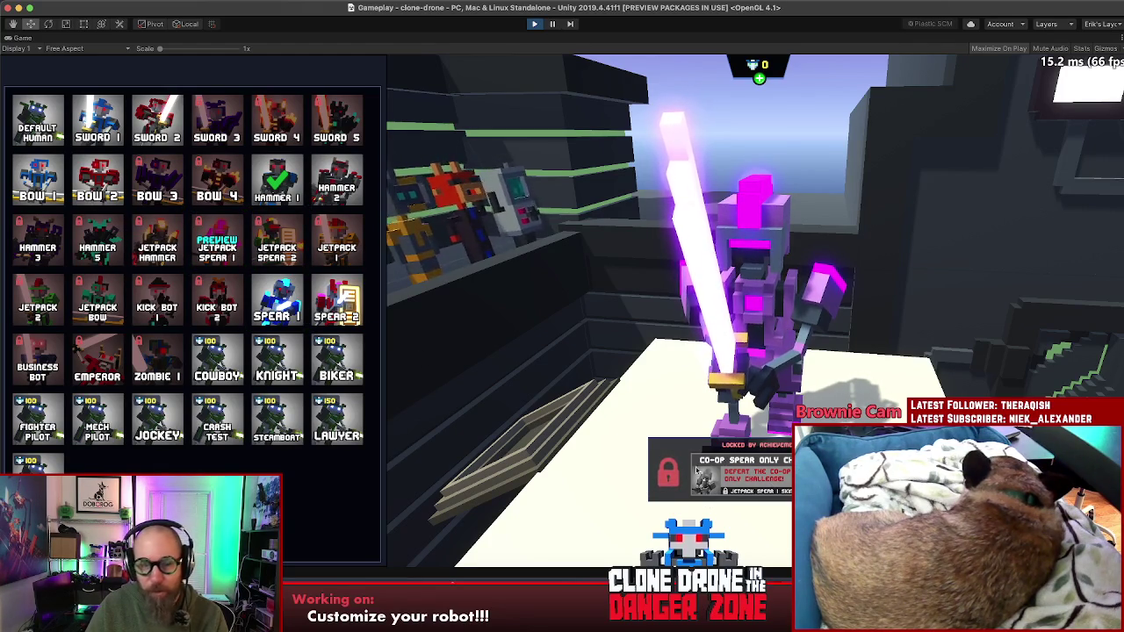
left_click(280, 246)
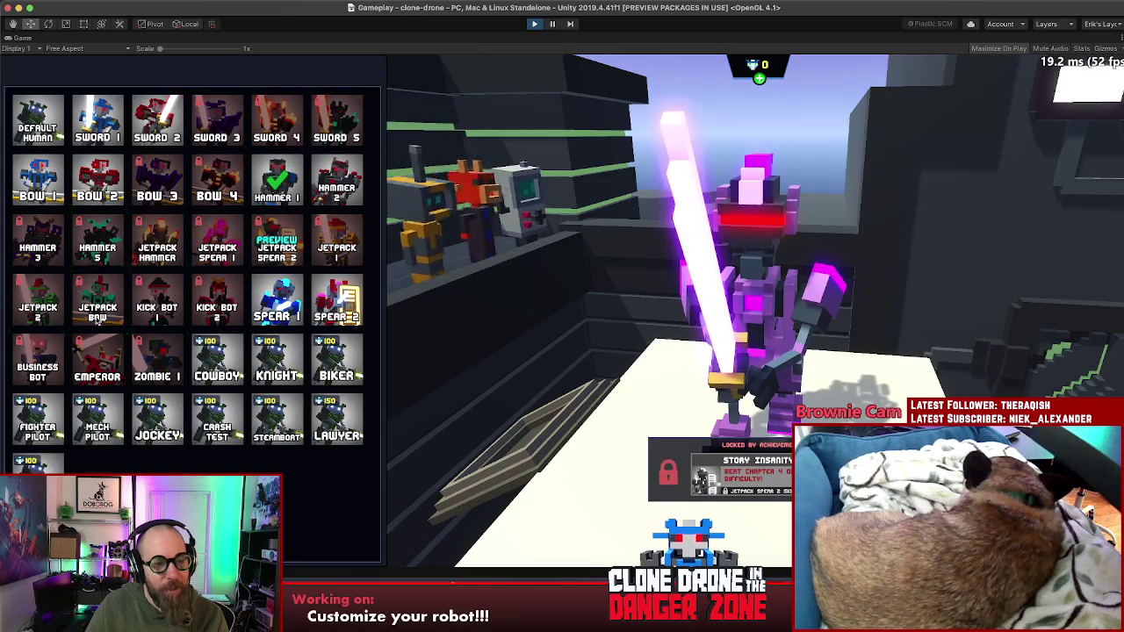
left_click(98, 355)
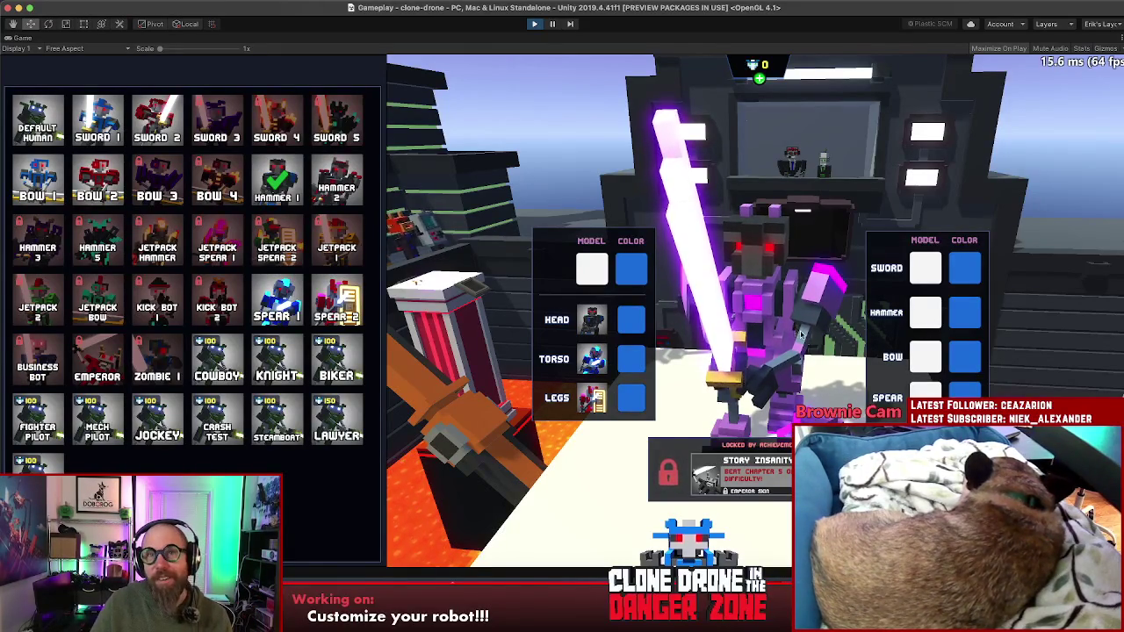
- Back out to the main menu, confirm the robot customization, and exit Play mode
key("Escape")
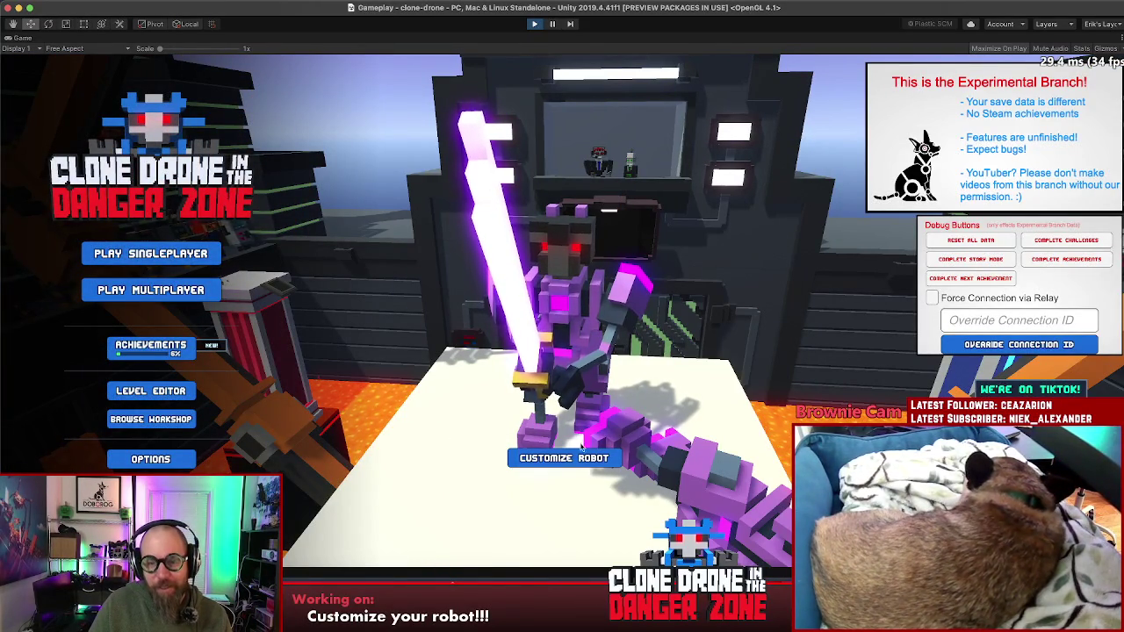
left_click(579, 455)
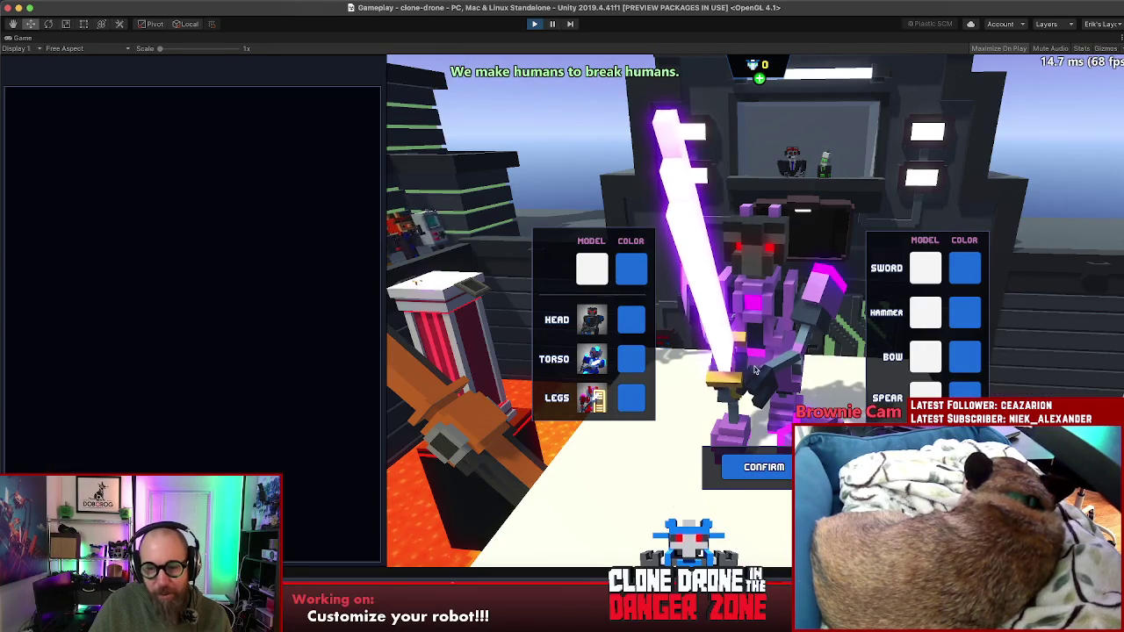
left_click(763, 466)
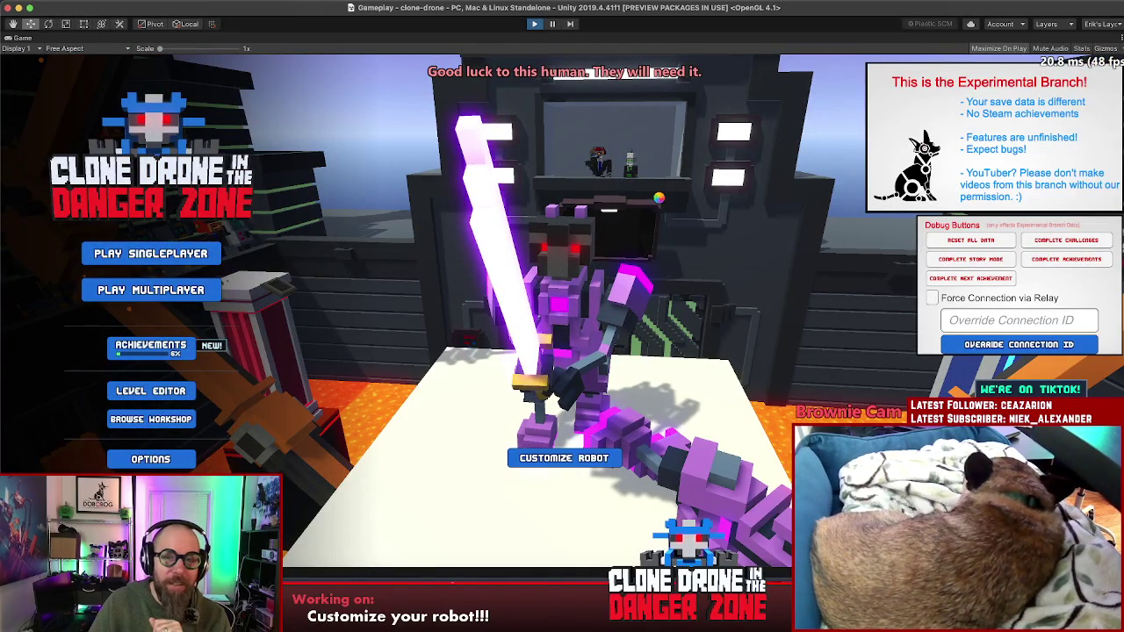
key("super+p")
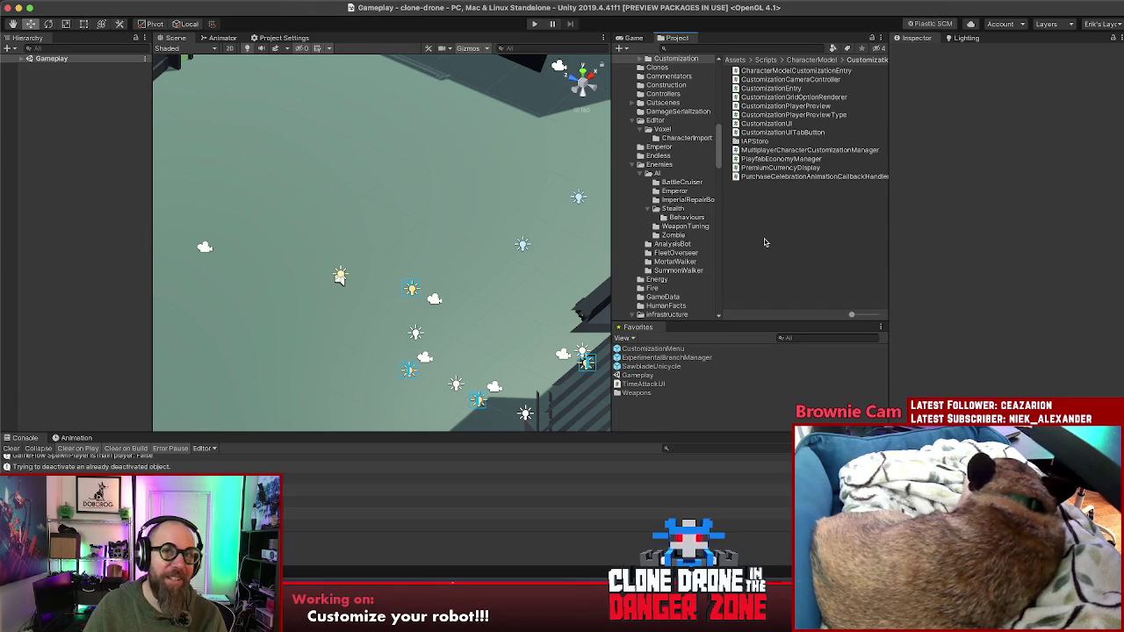
- Clear the Console's log messages and focus the Project panel
left_click(11, 448)
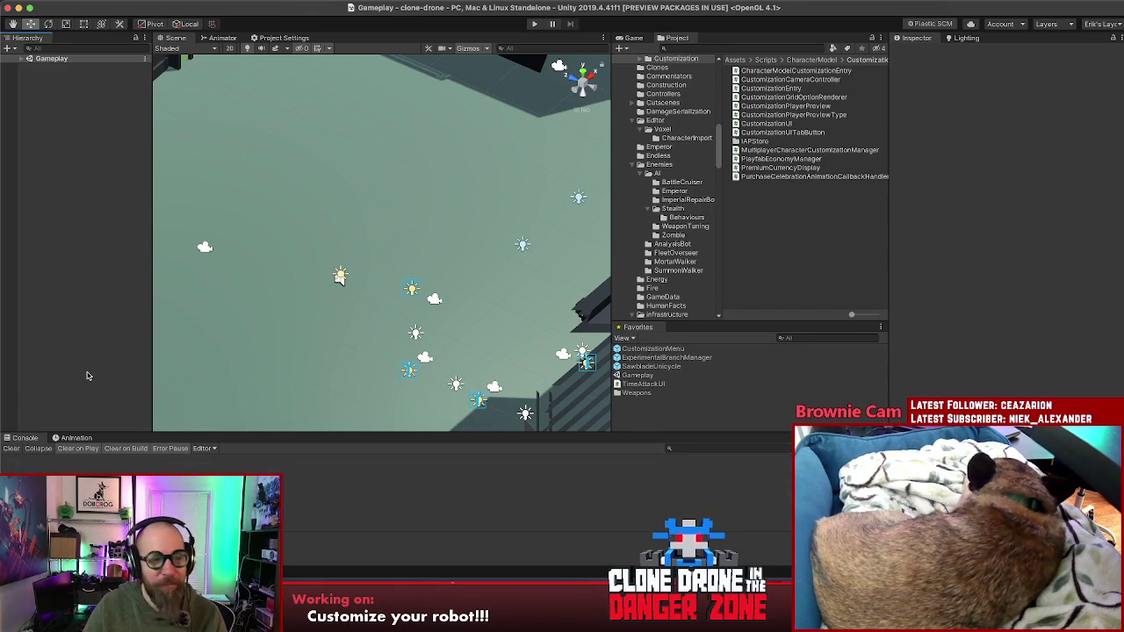
left_click(782, 230)
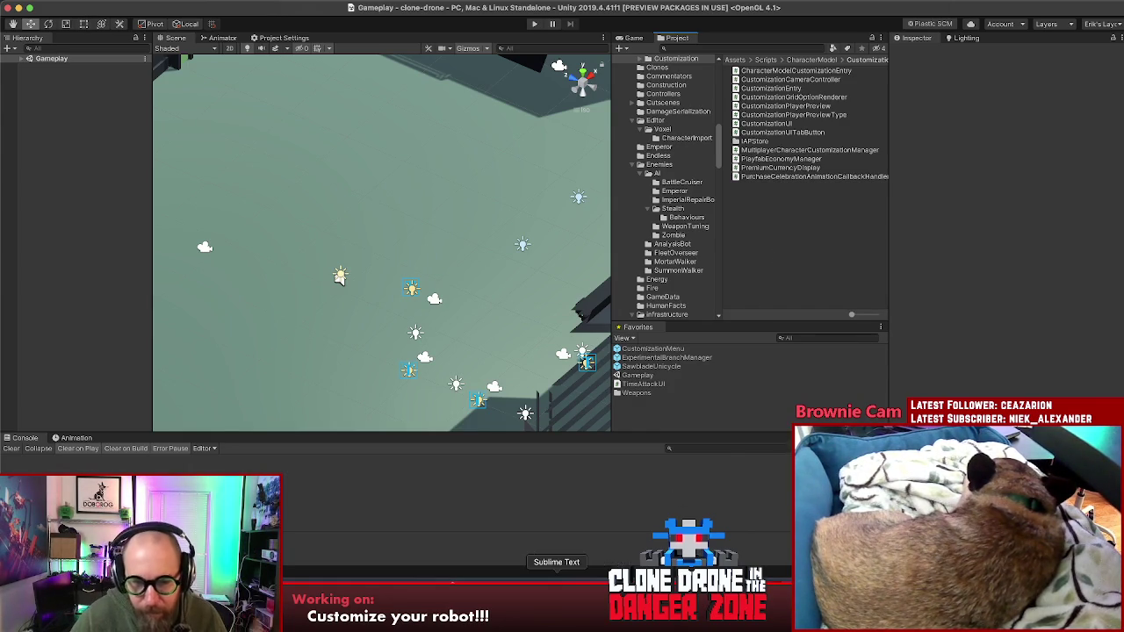
- Add an indented '- code it!' line under 'Make it possible to edit all options at once'
left_click(576, 587)
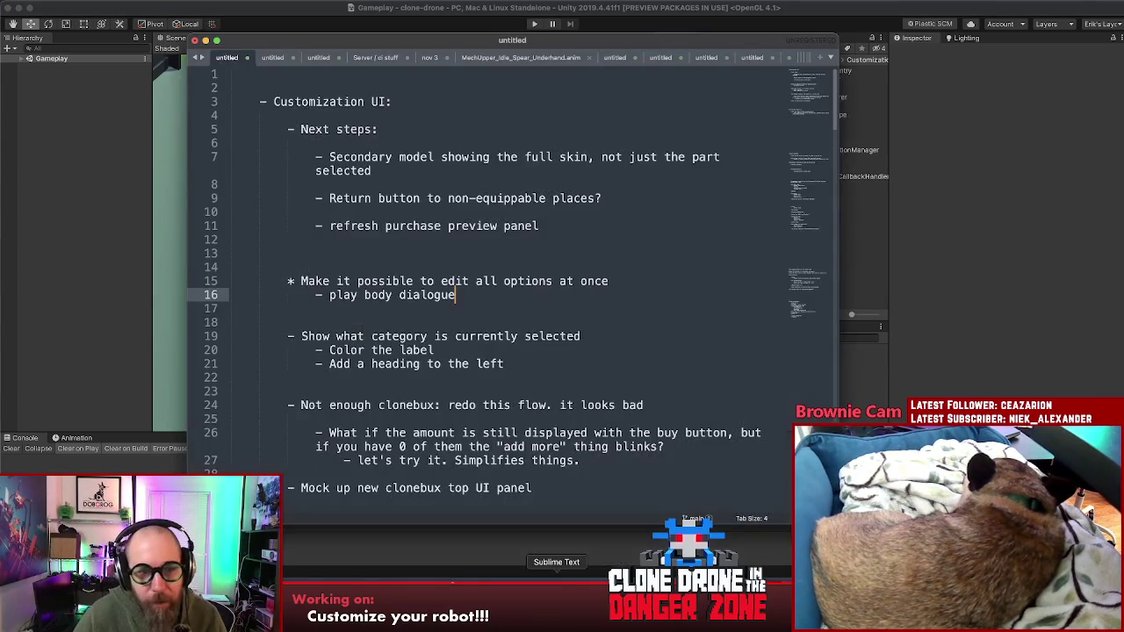
left_click(522, 279)
left_click(621, 278)
key("Return")
key("Return")
key("Up")
key("Tab")
type("- ")
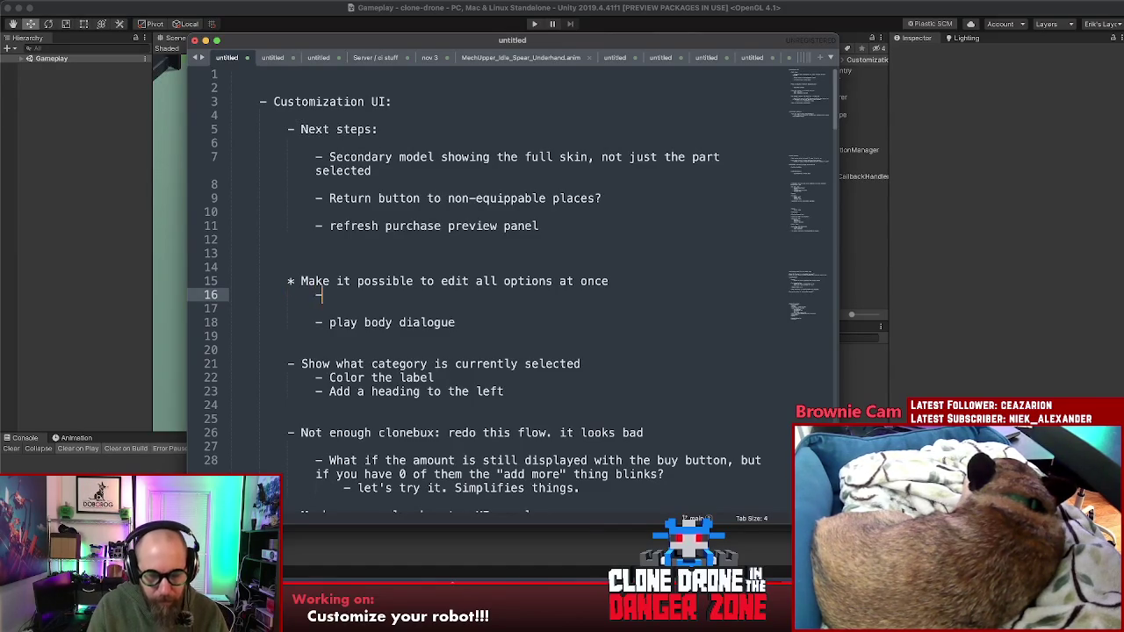
type("code it!")
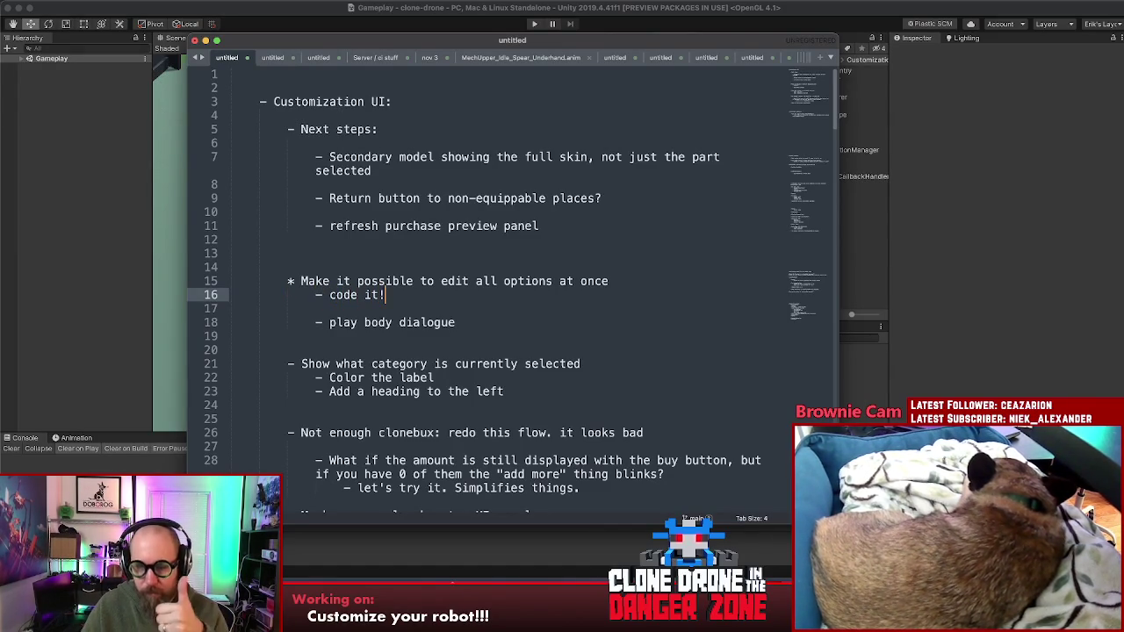
left_click(856, 311)
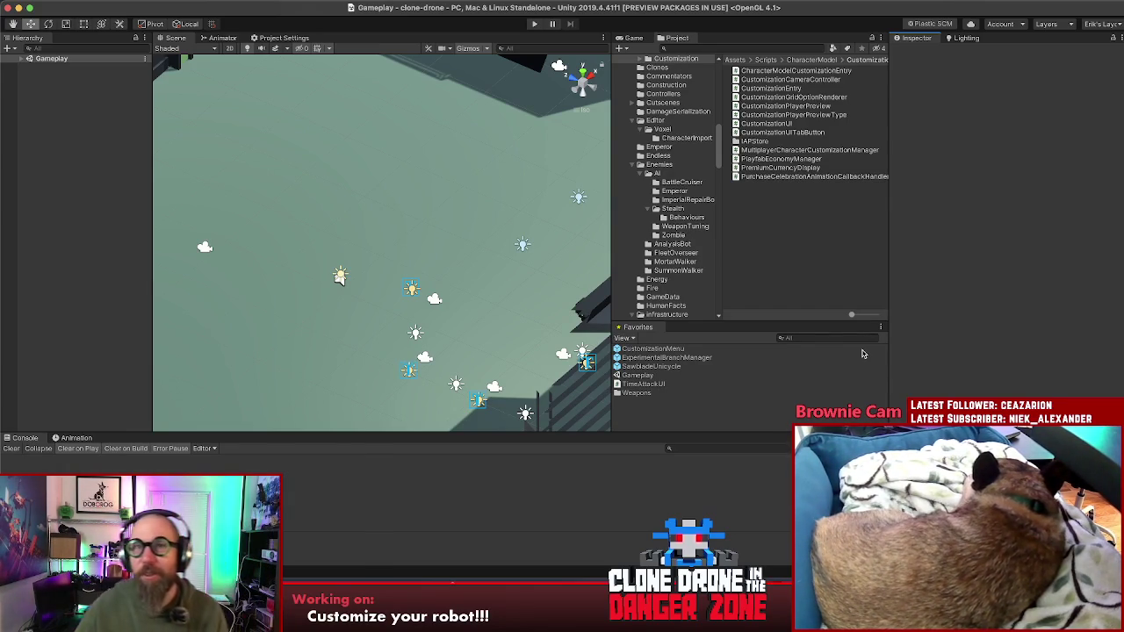
- Focus Unity's Project panel and switch to Rider showing CustomizationUI.cs
left_click(816, 286)
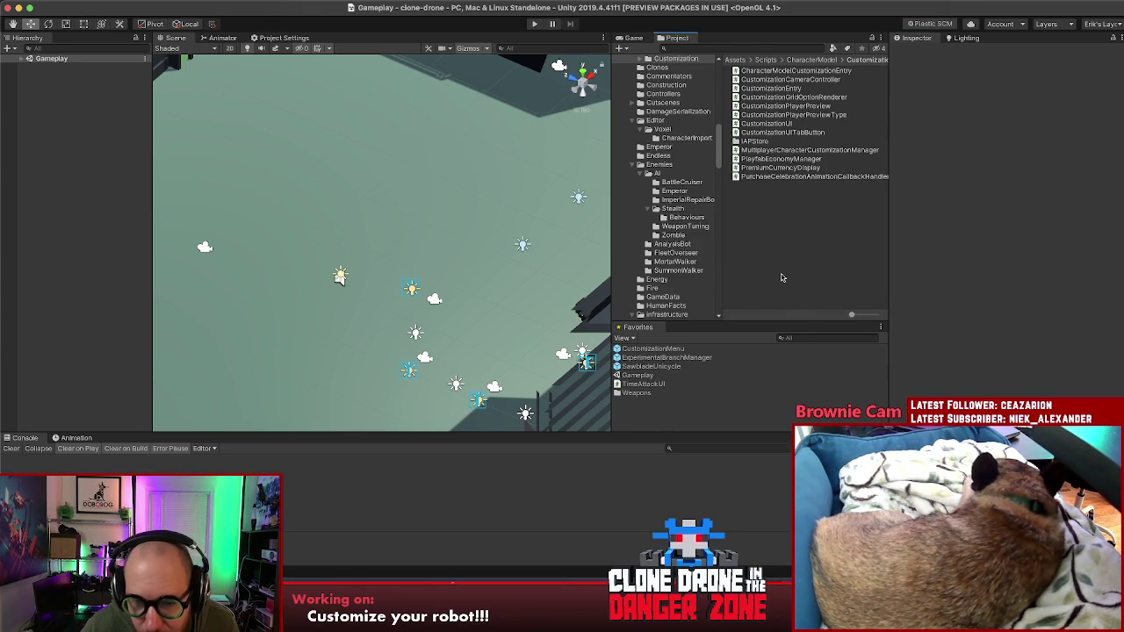
key("super+Tab")
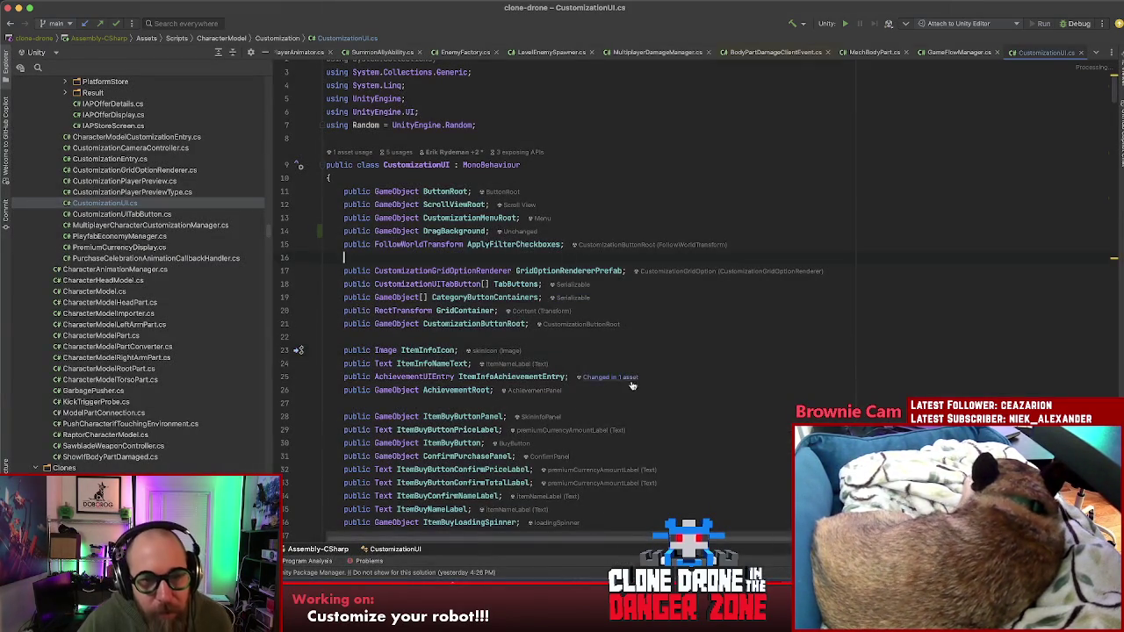
- Inspect the DragBackground field and the Head check in getSelectedIndexForCurrentCategory
left_click(487, 231)
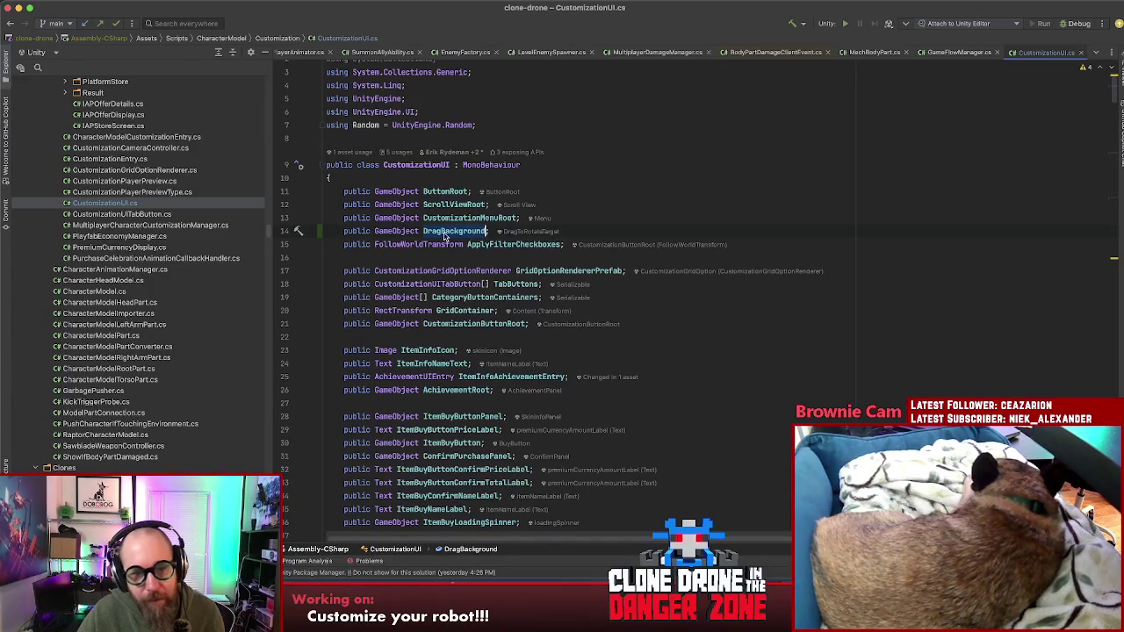
left_click(728, 416)
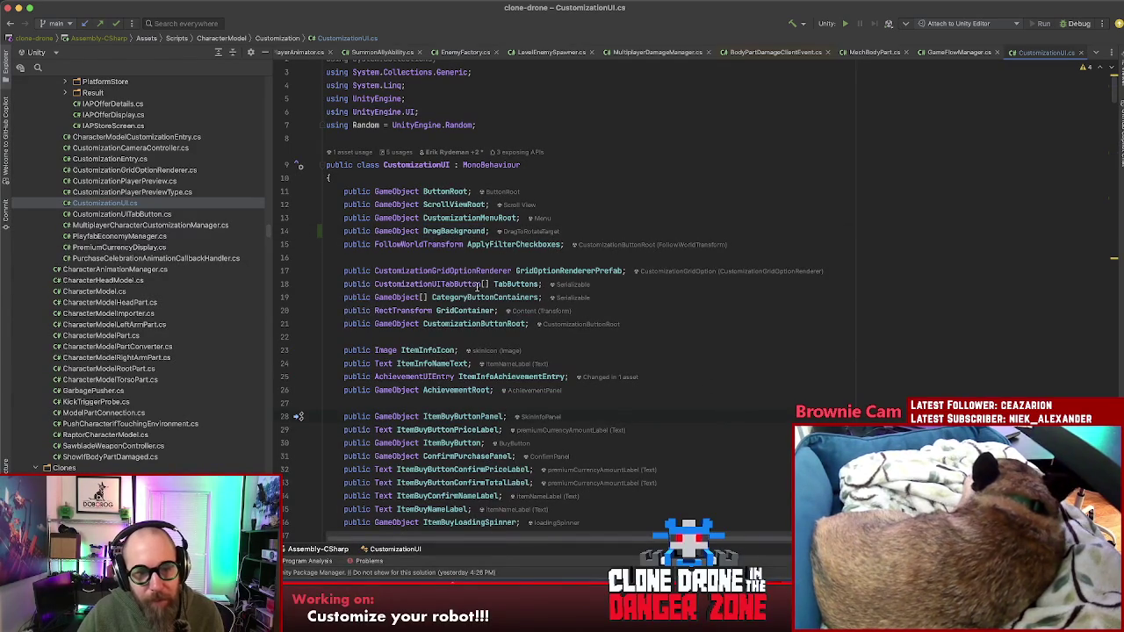
scroll(612, 425, "down", 20)
scroll(612, 425, "down", 20)
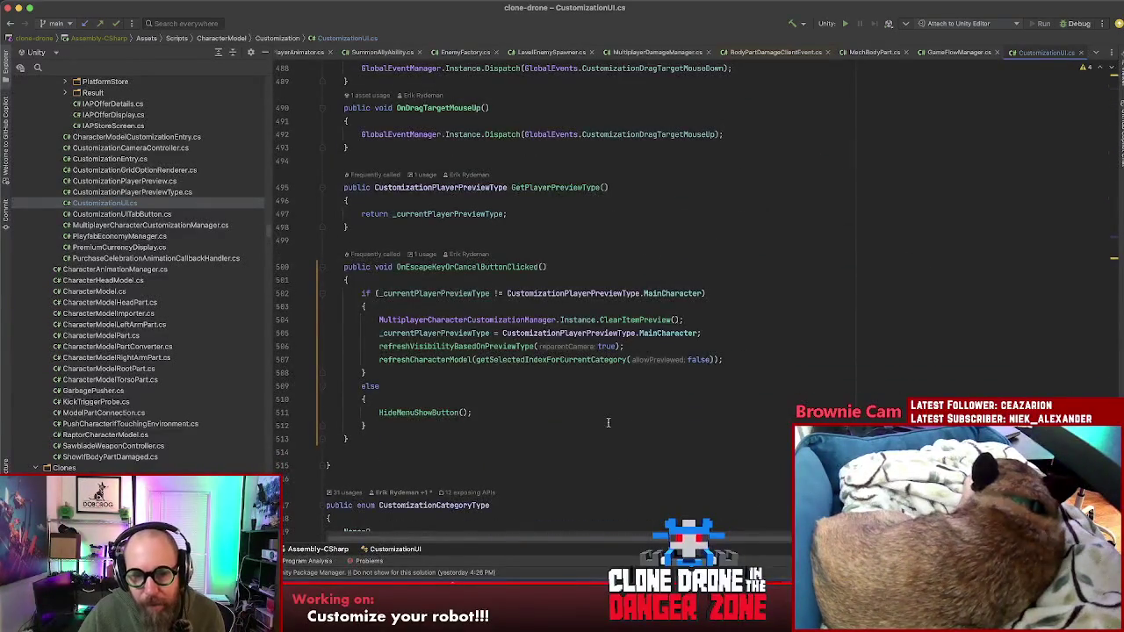
scroll(614, 426, "up", 13)
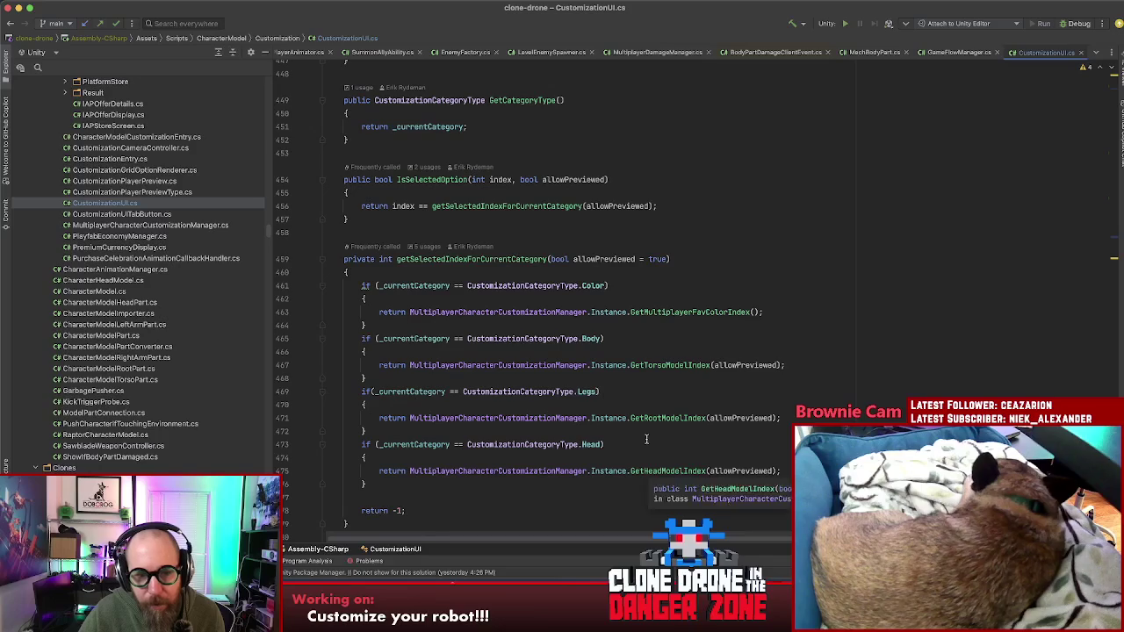
left_click(653, 446)
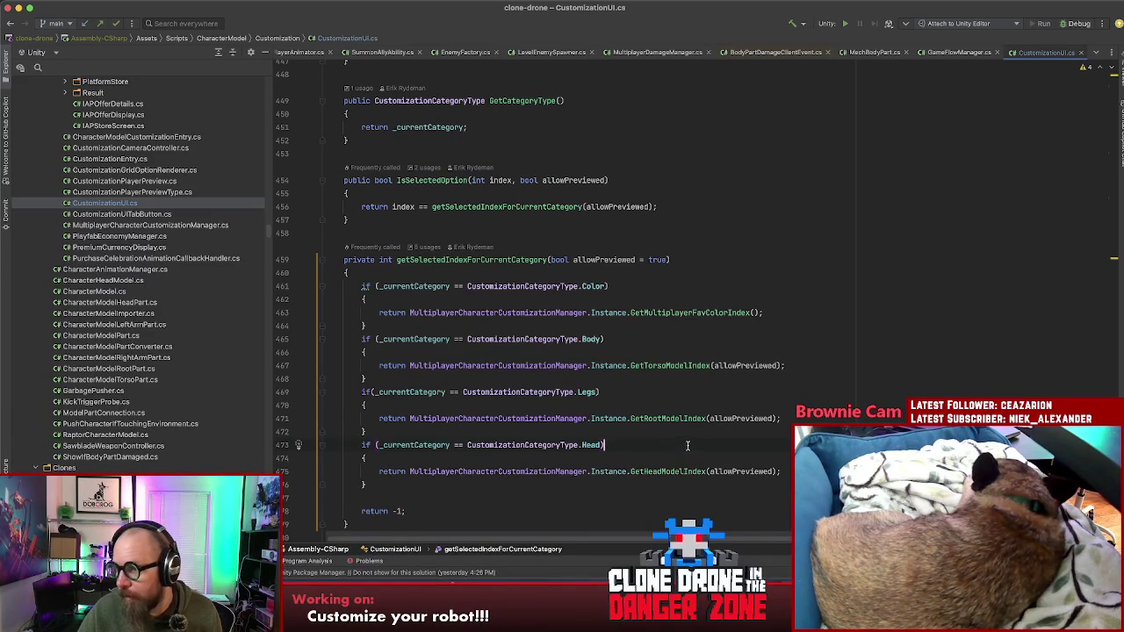
- Scroll to refreshItemInfoArea and place the caret at the end of its Head/Body/Legs condition
scroll(689, 443, "down", 5)
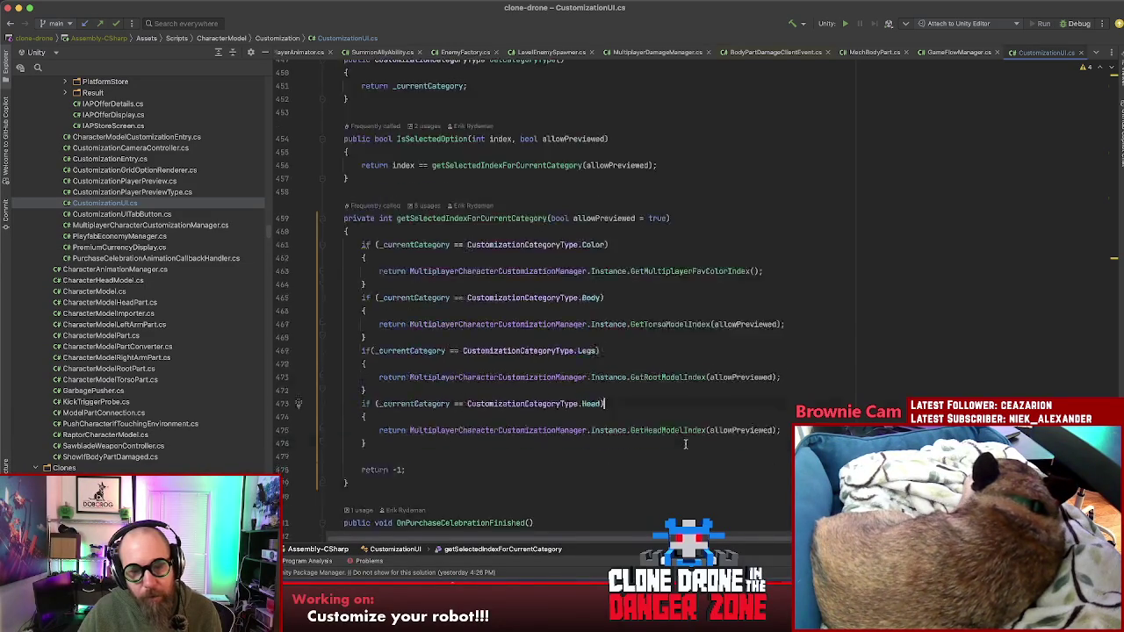
scroll(723, 471, "down", 6)
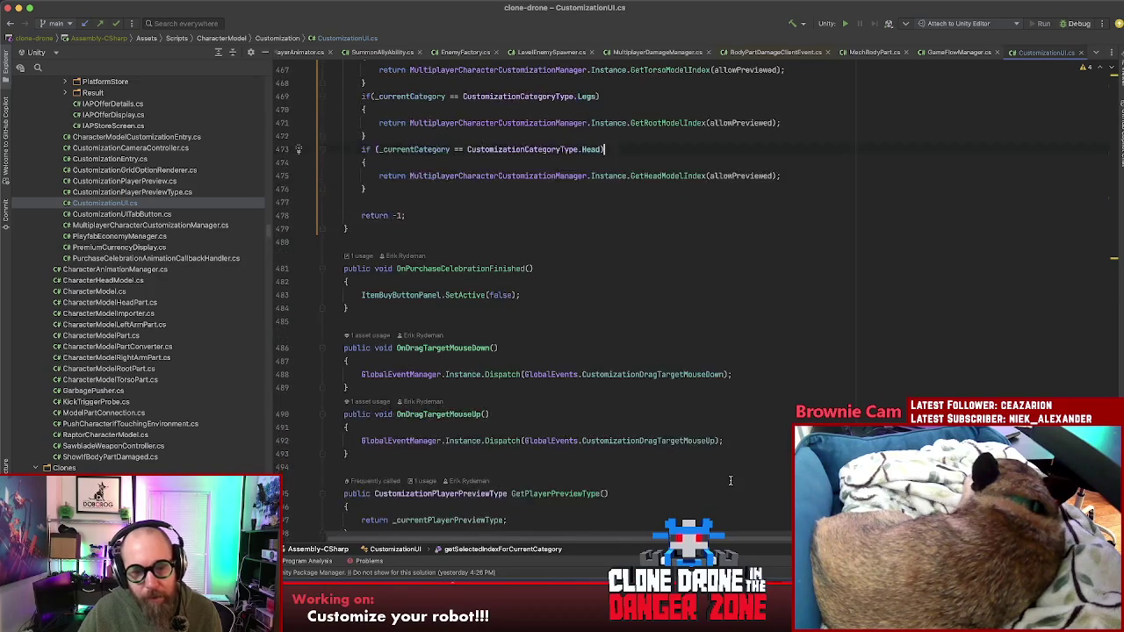
scroll(727, 475, "up", 20)
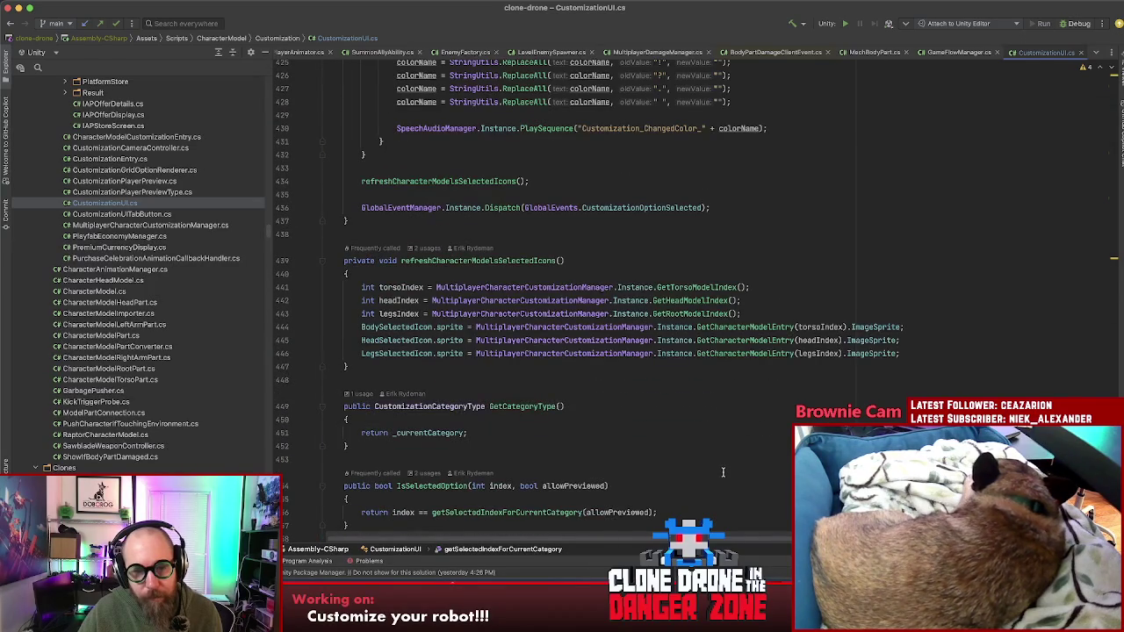
scroll(723, 471, "up", 12)
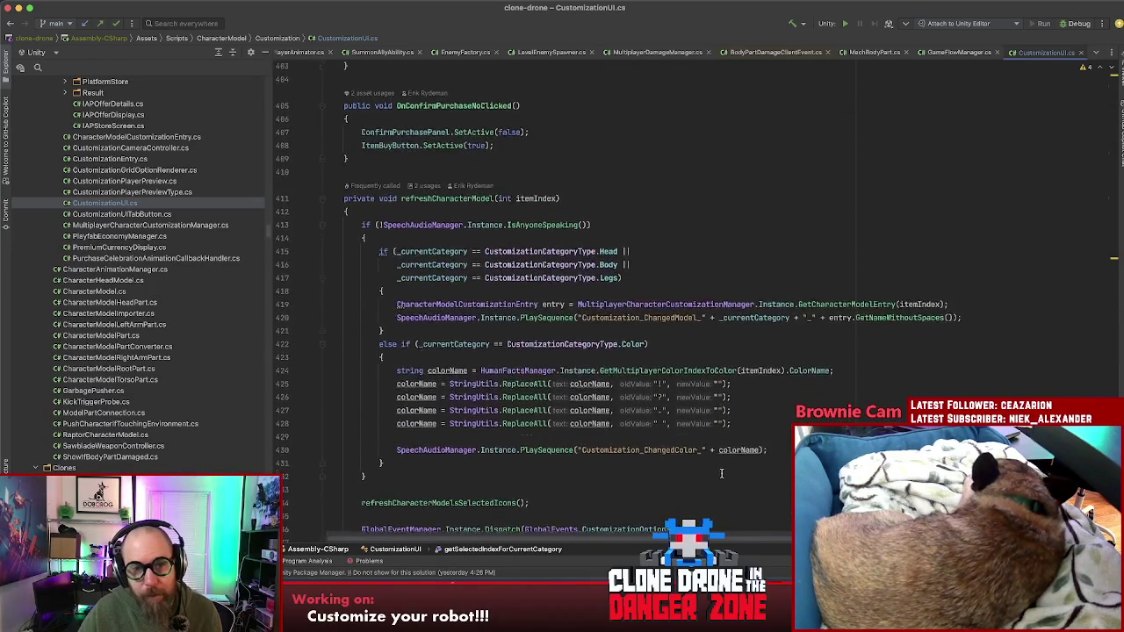
scroll(722, 472, "up", 15)
scroll(721, 473, "up", 15)
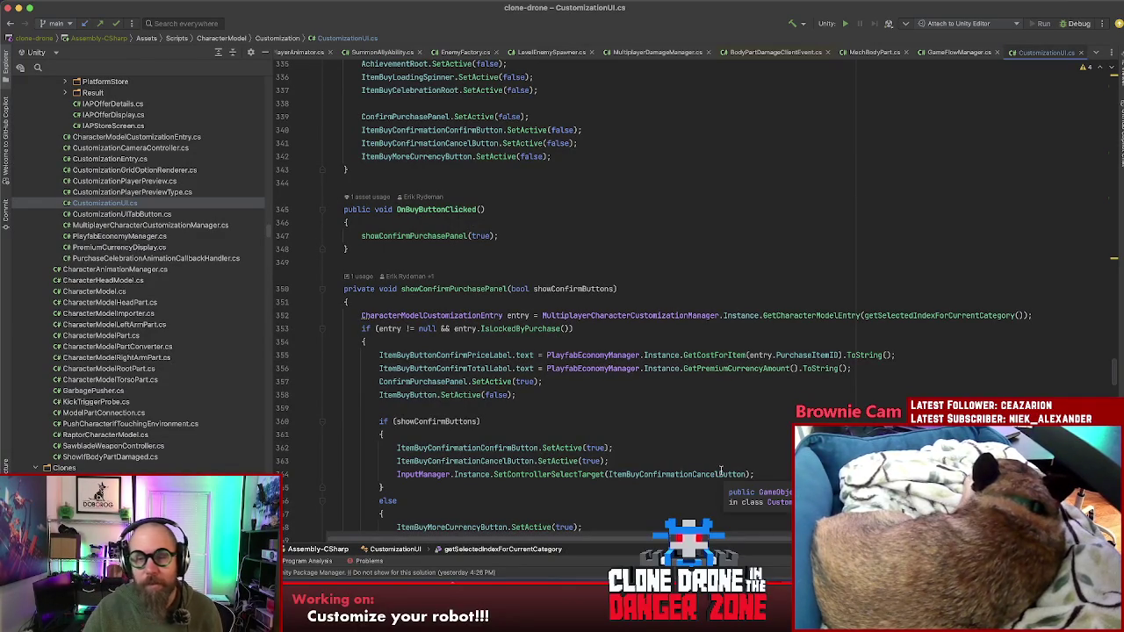
scroll(718, 466, "up", 5)
scroll(711, 502, "down", 5)
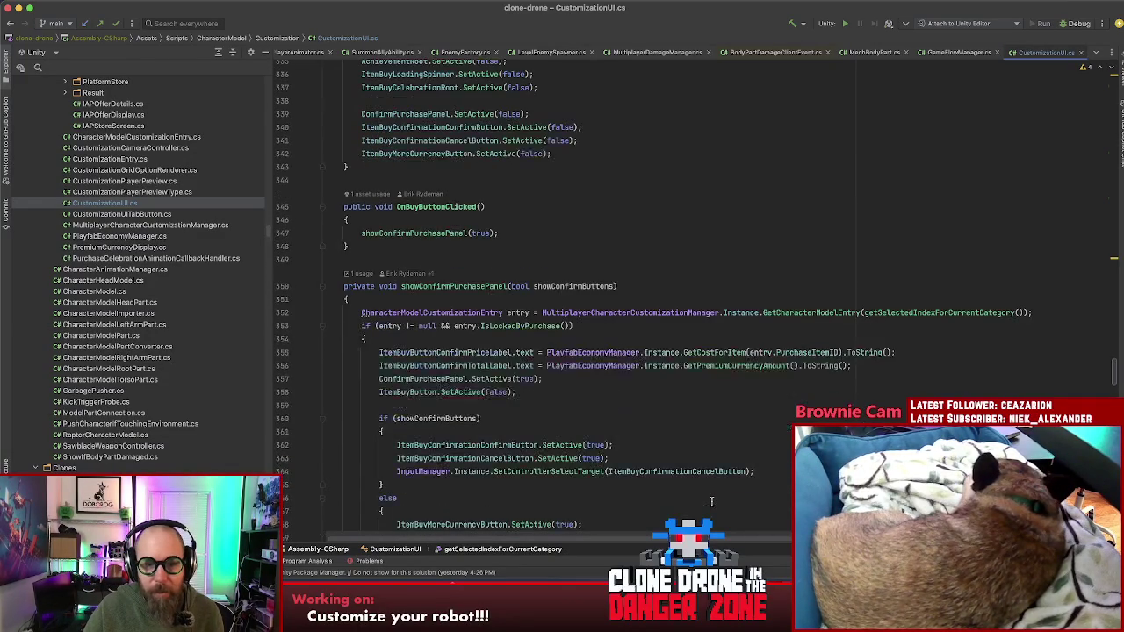
scroll(713, 503, "up", 10)
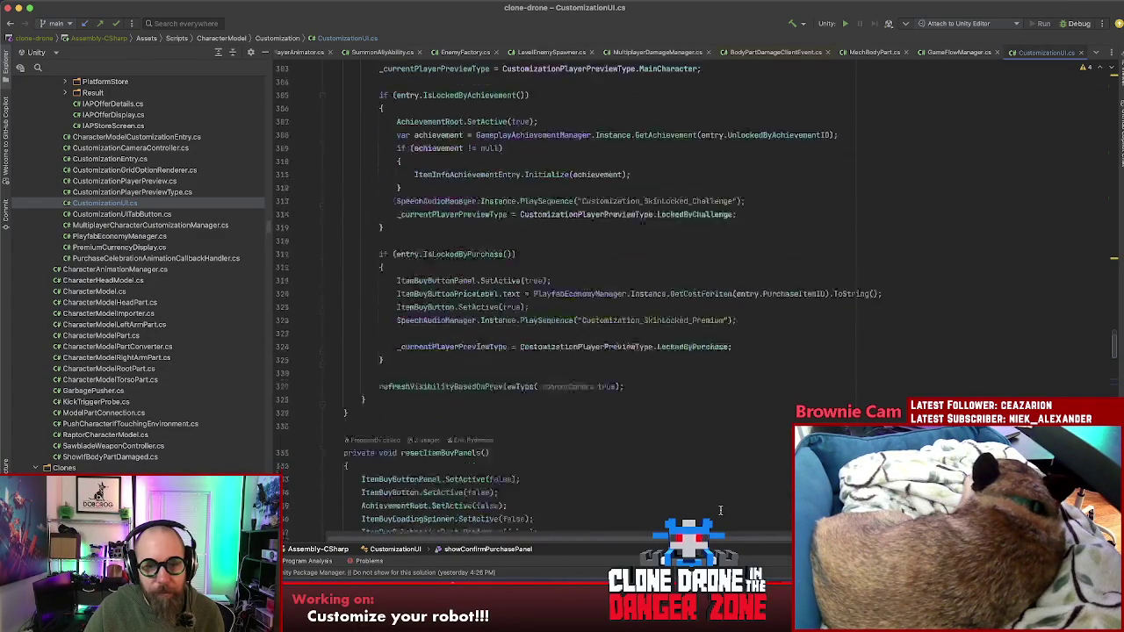
scroll(720, 510, "up", 3)
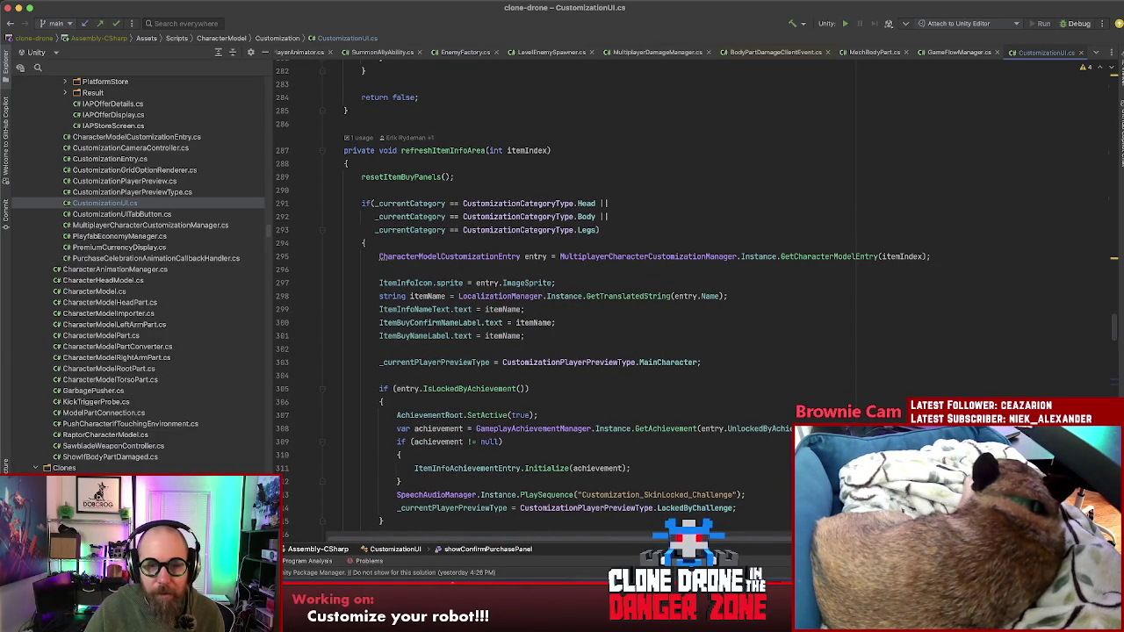
scroll(603, 302, "down", 2)
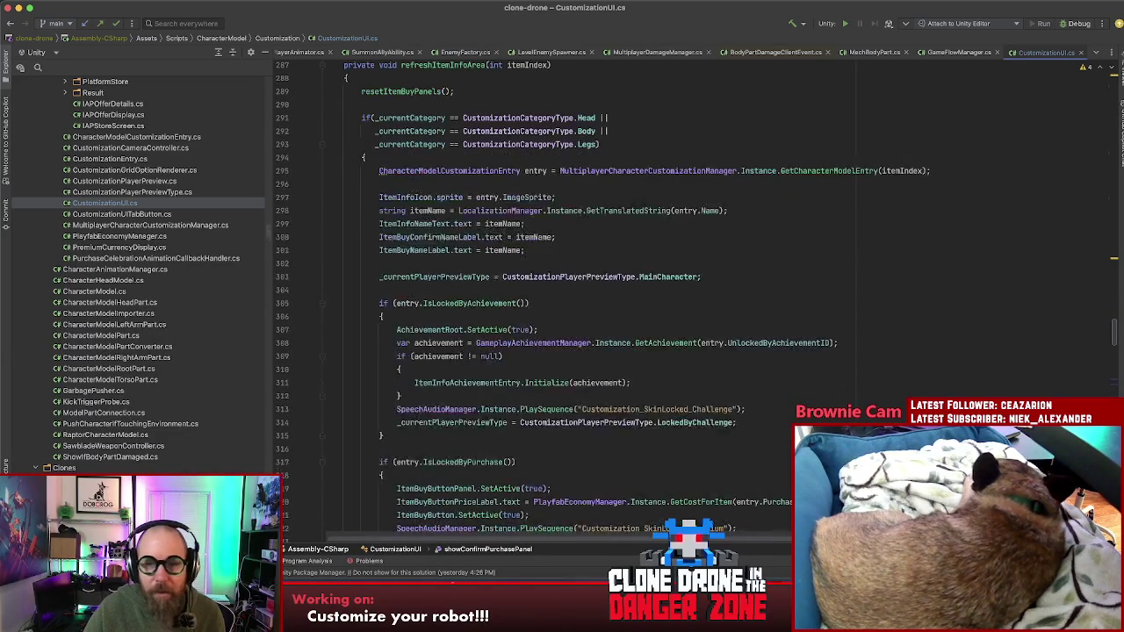
left_click(821, 171)
left_click(879, 290)
left_click(878, 281)
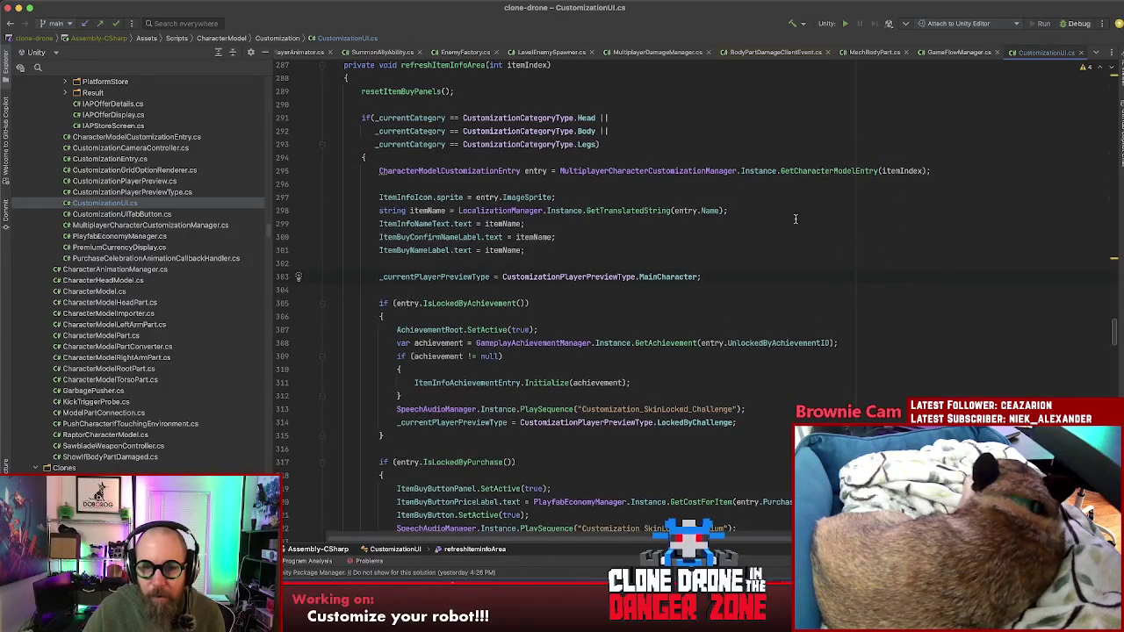
left_click(595, 145)
- Append '|| _currentCategory == CustomizationCategoryType.FullModel' to refreshItemInfoArea's if-condition
type("||")
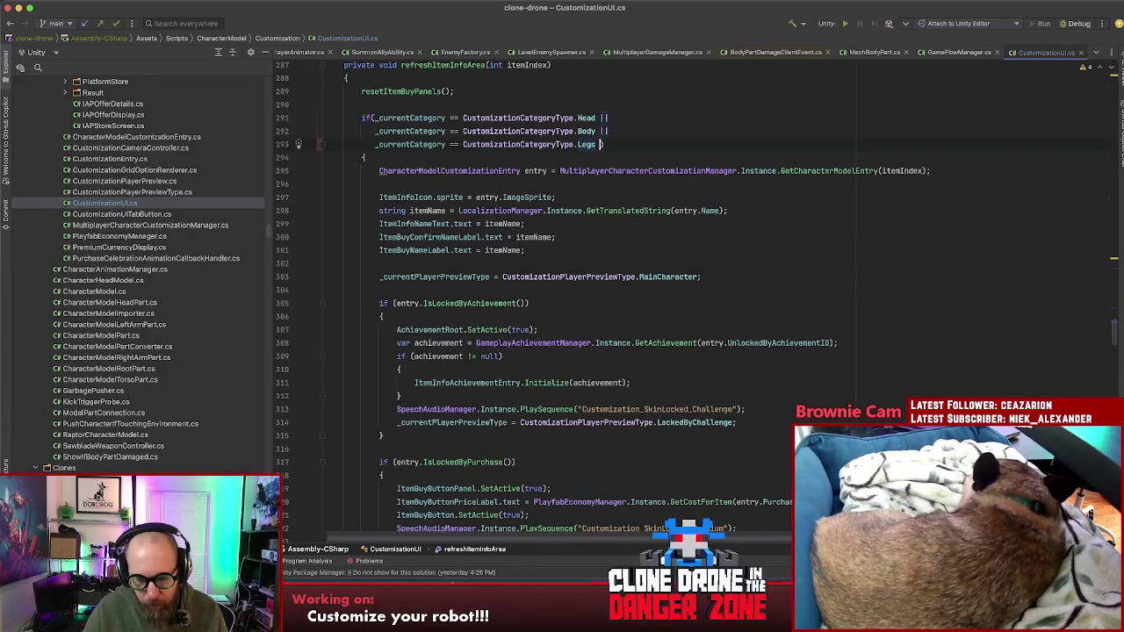
key("Return")
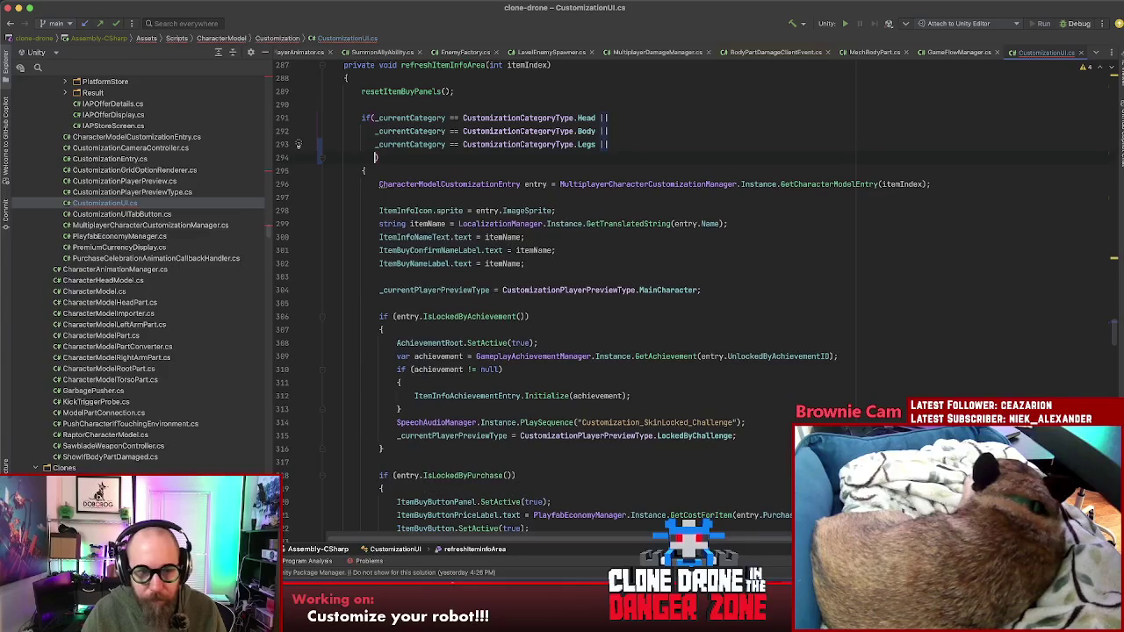
type("_cur")
key("Return")
type("==")
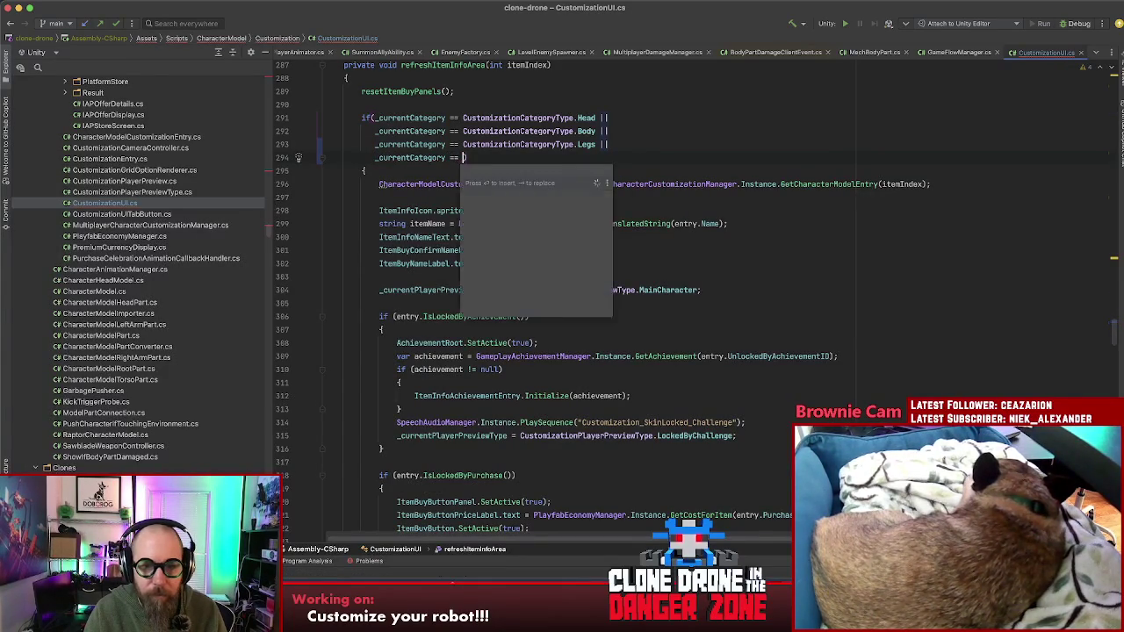
key("Down")
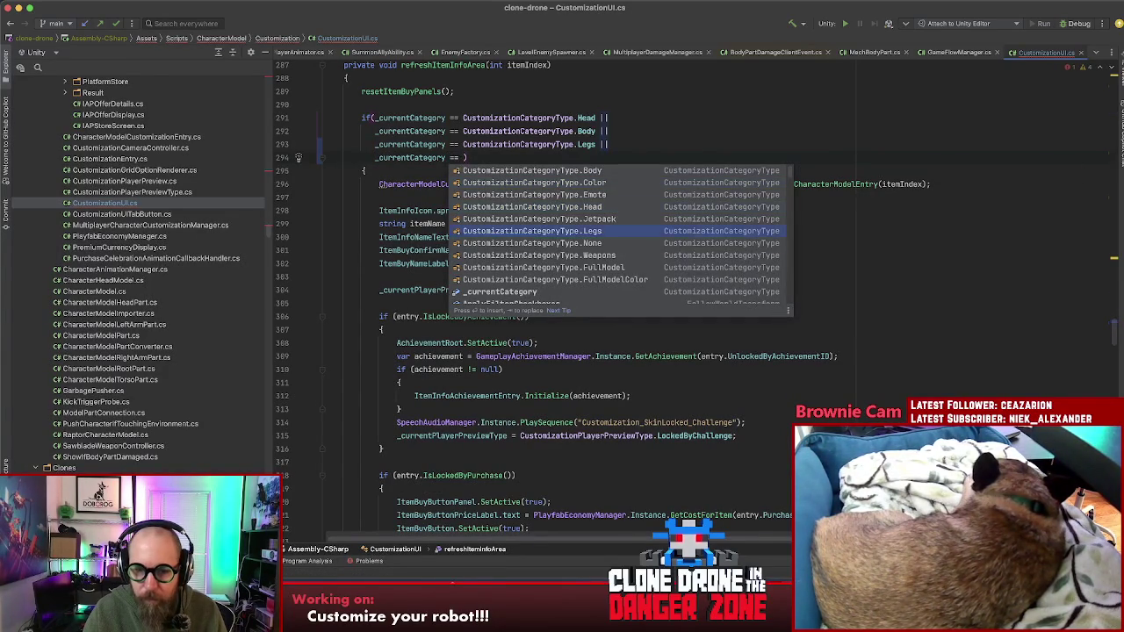
key("Return")
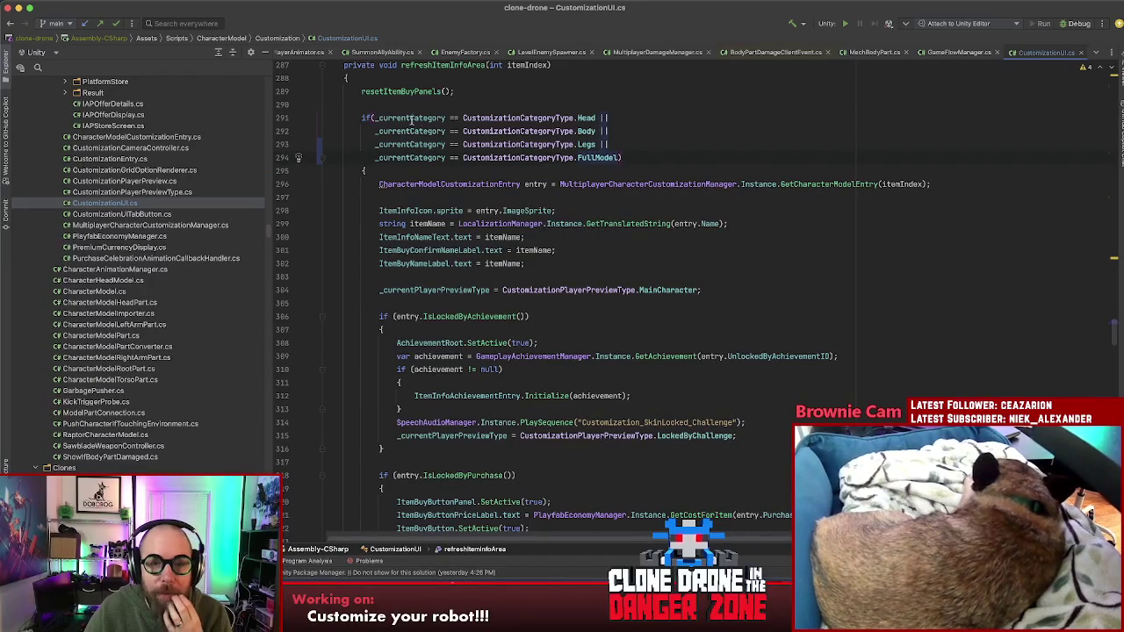
- Search CustomizationUI.cs for other occurrences of the Head category comparison
left_click_drag(375, 117, 603, 132)
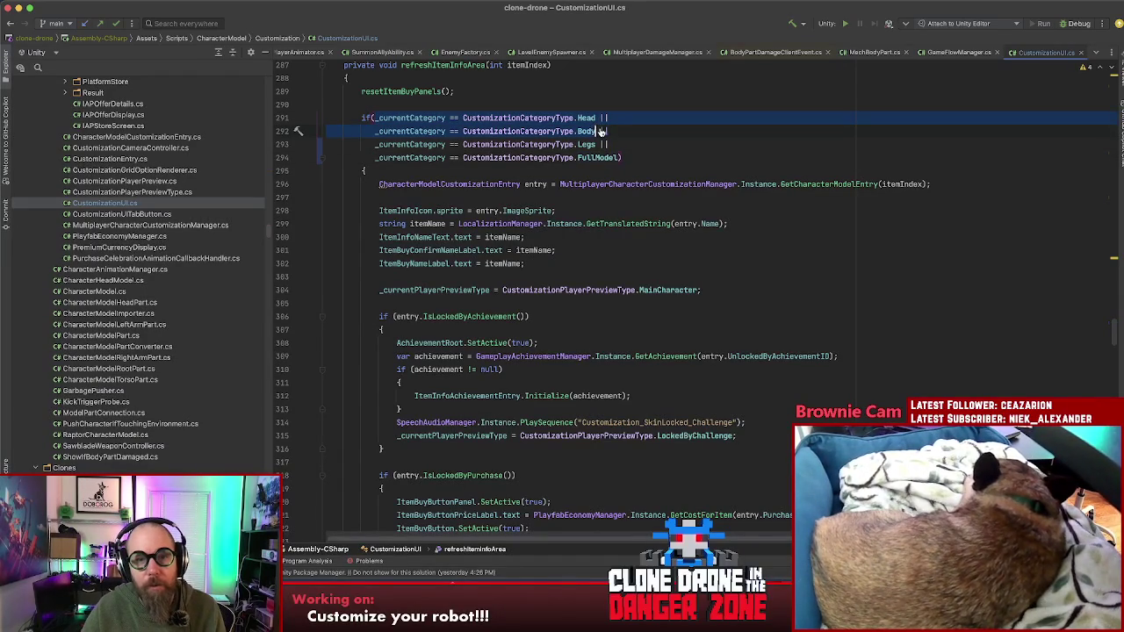
key("super+f")
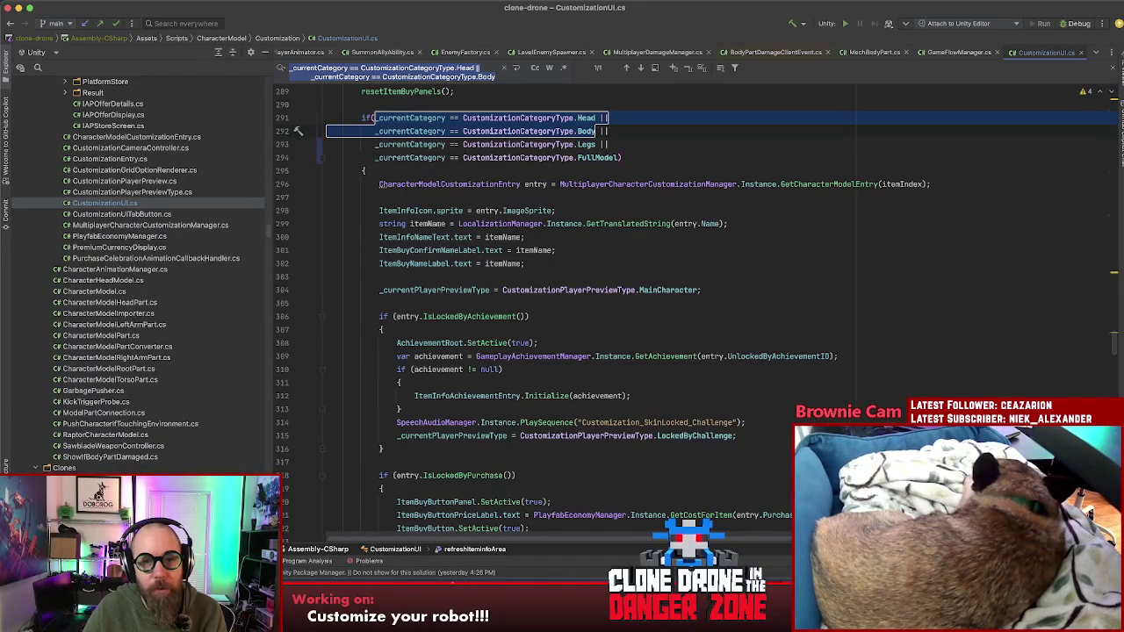
key("Escape")
left_click(608, 144)
left_click_drag(601, 117, 380, 117)
key("super+f")
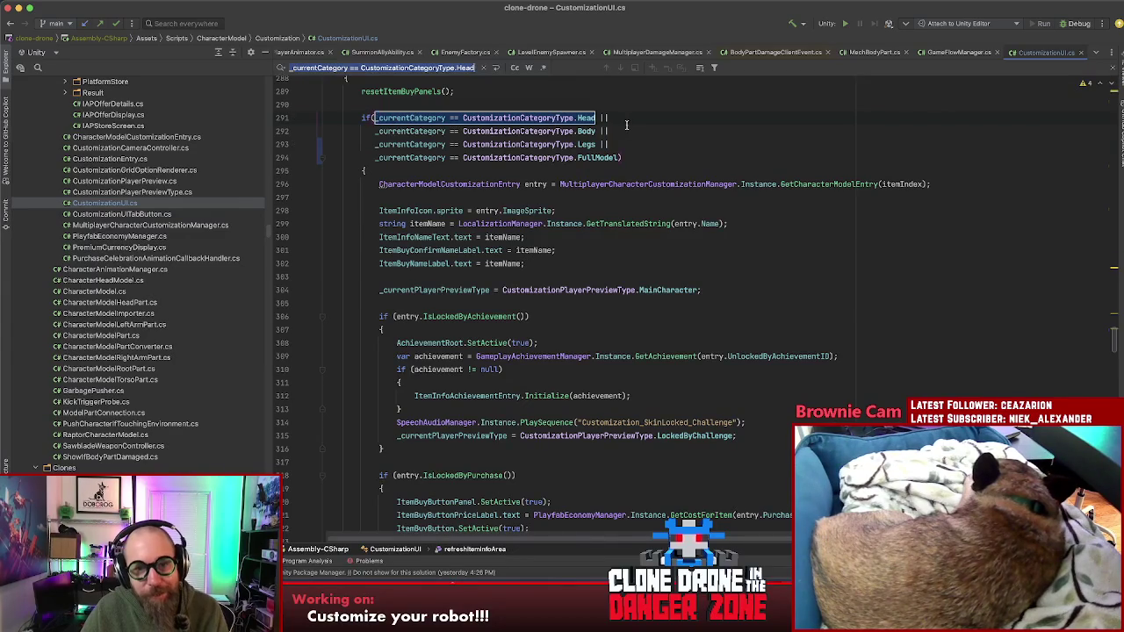
key("Return")
key("Return")
key("Return")
key("Return")
key("Return")
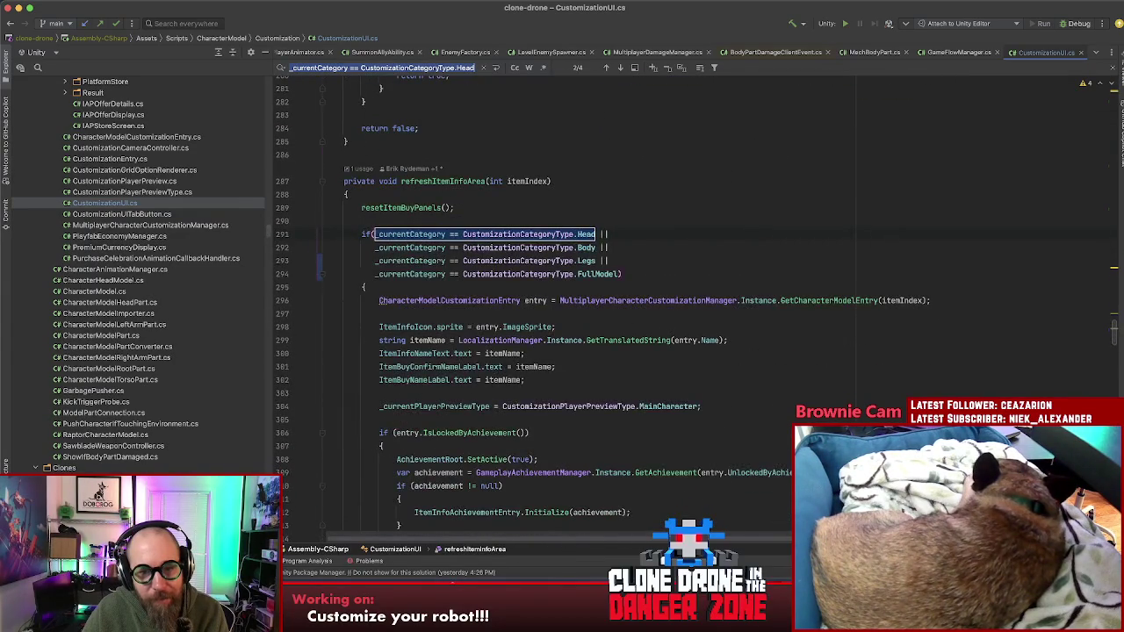
- In isItemIndexLocked, append `|| _currentCategory == CustomizationCategoryType.FullModel` after the Legs check
key("Return")
key("Return")
key("Return")
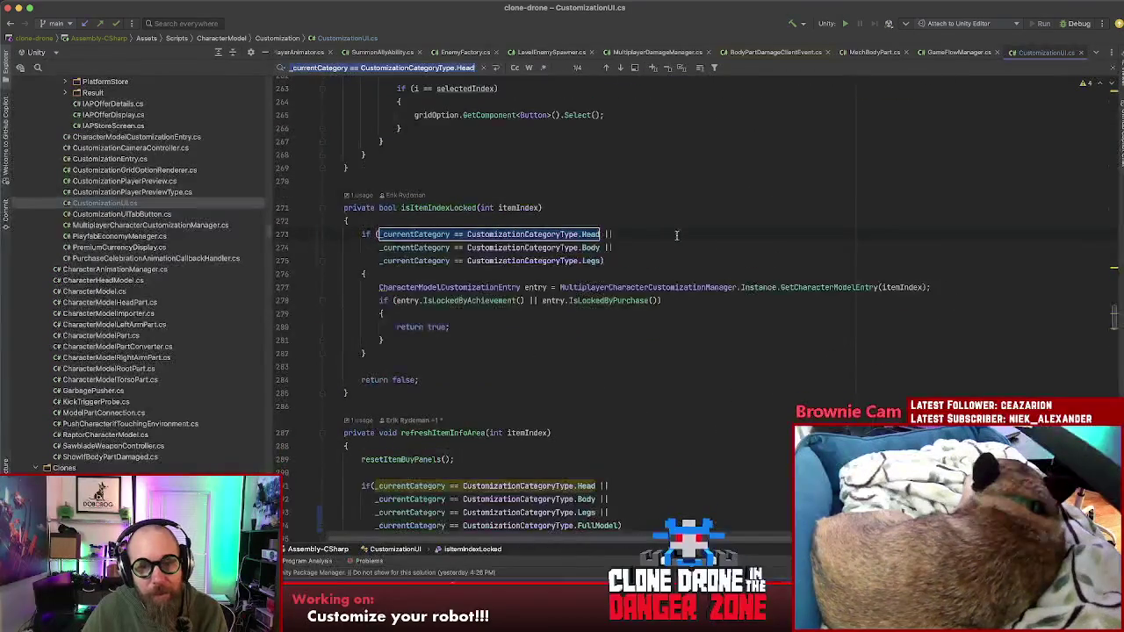
left_click(676, 257)
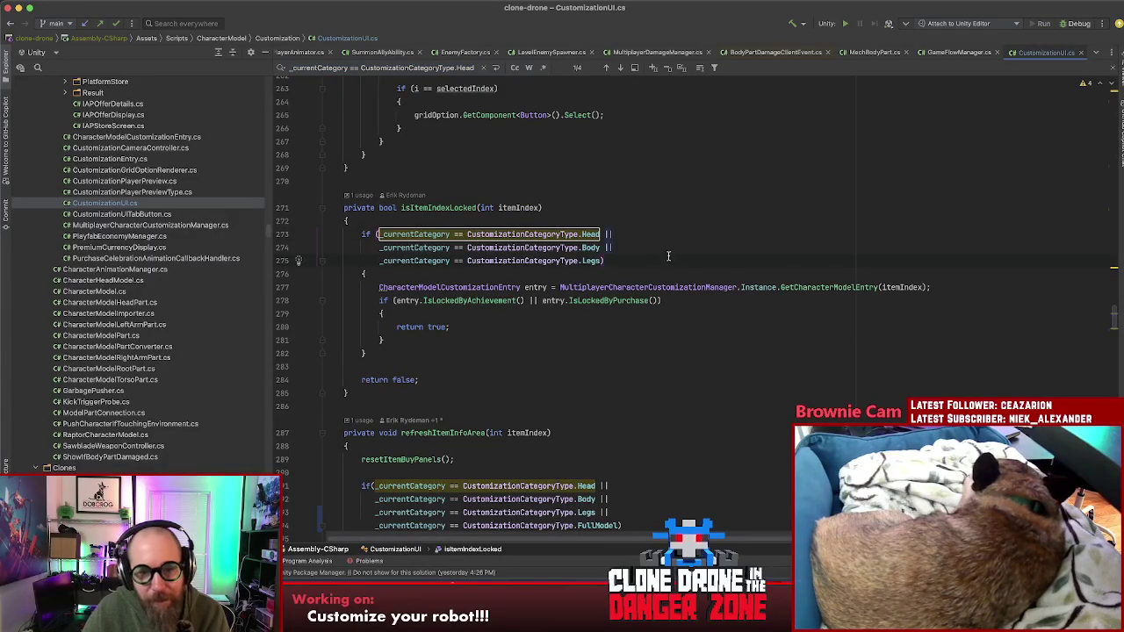
type("||")
key("Return")
type("_")
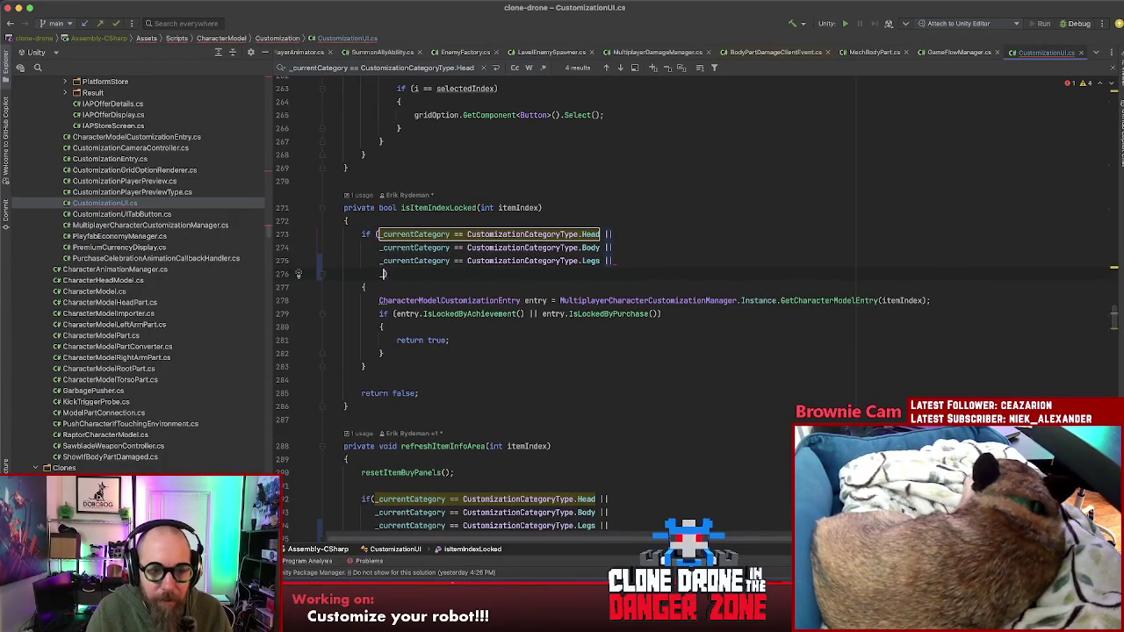
type("cu")
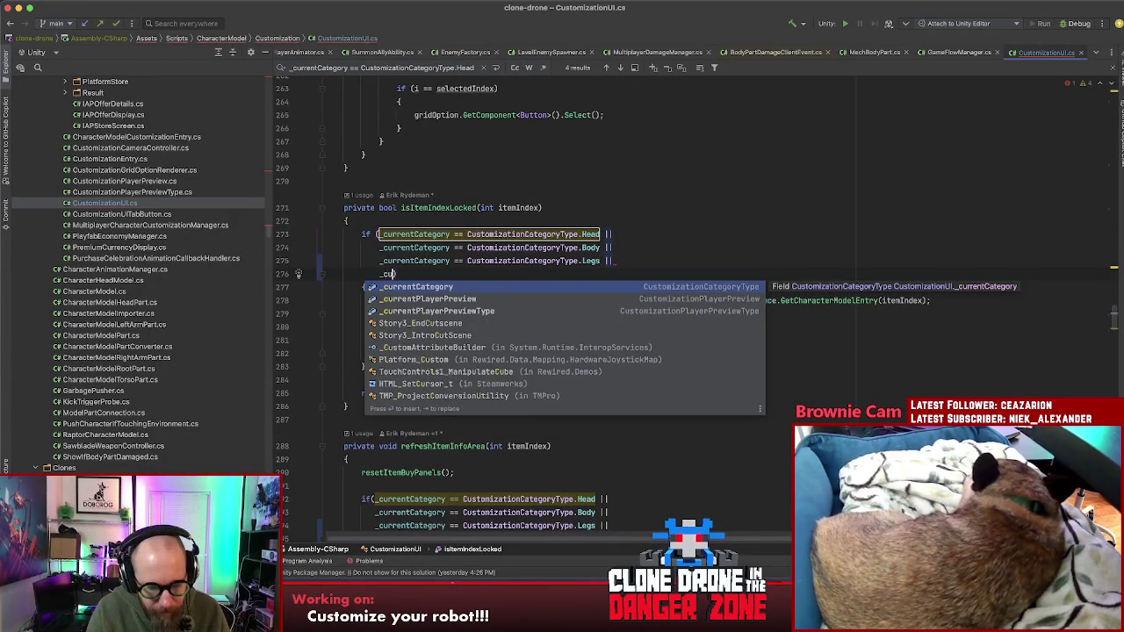
key("Return")
type("==")
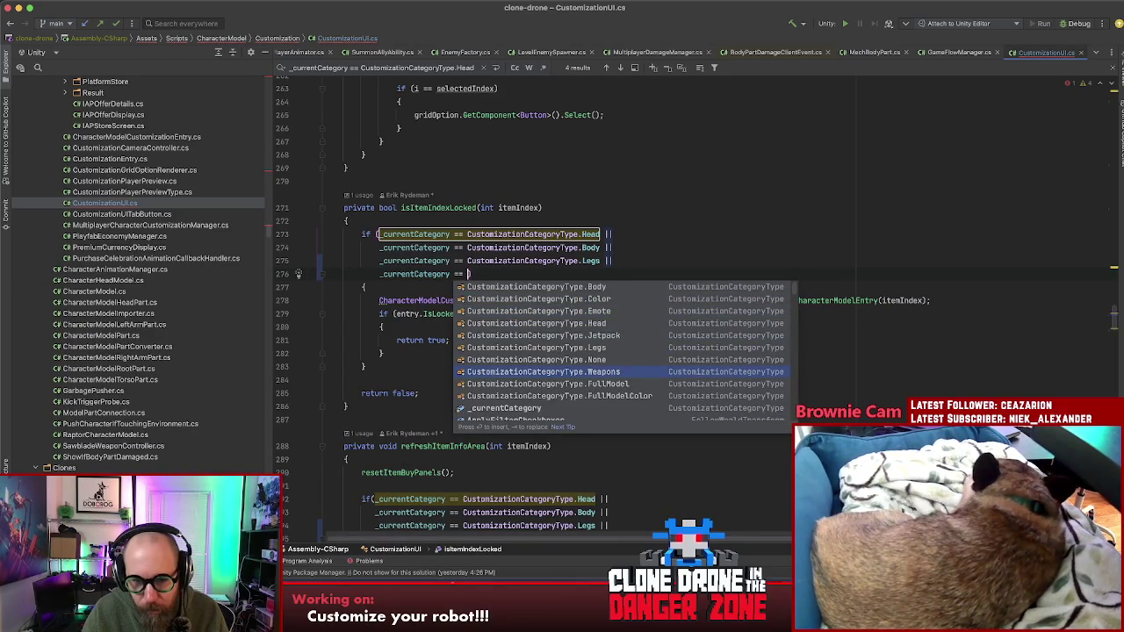
key("Return")
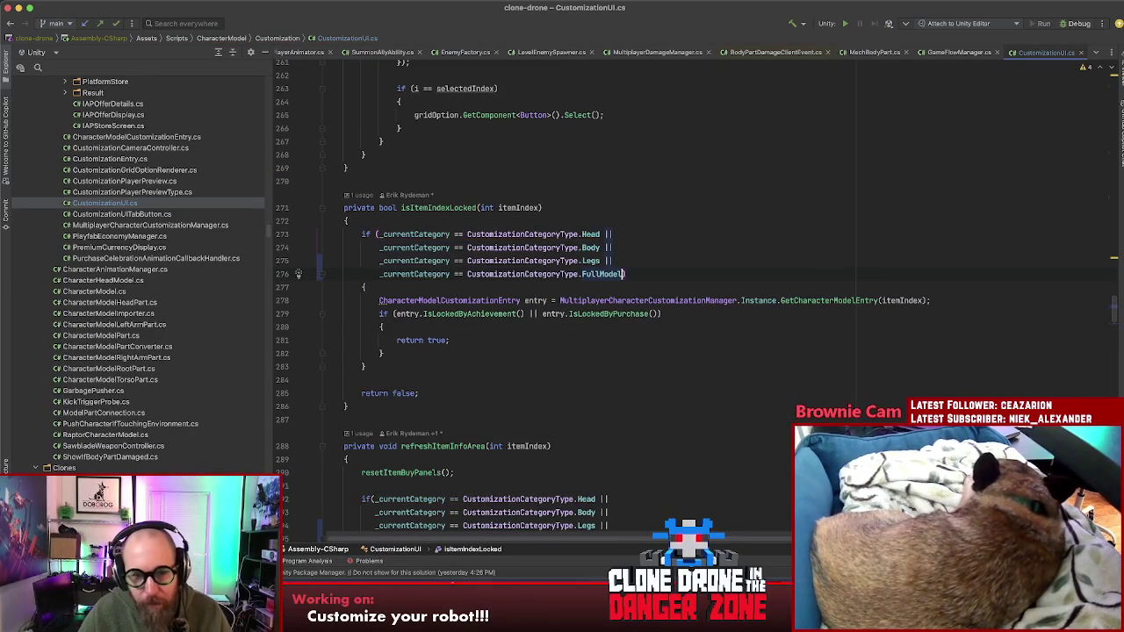
left_click(698, 261)
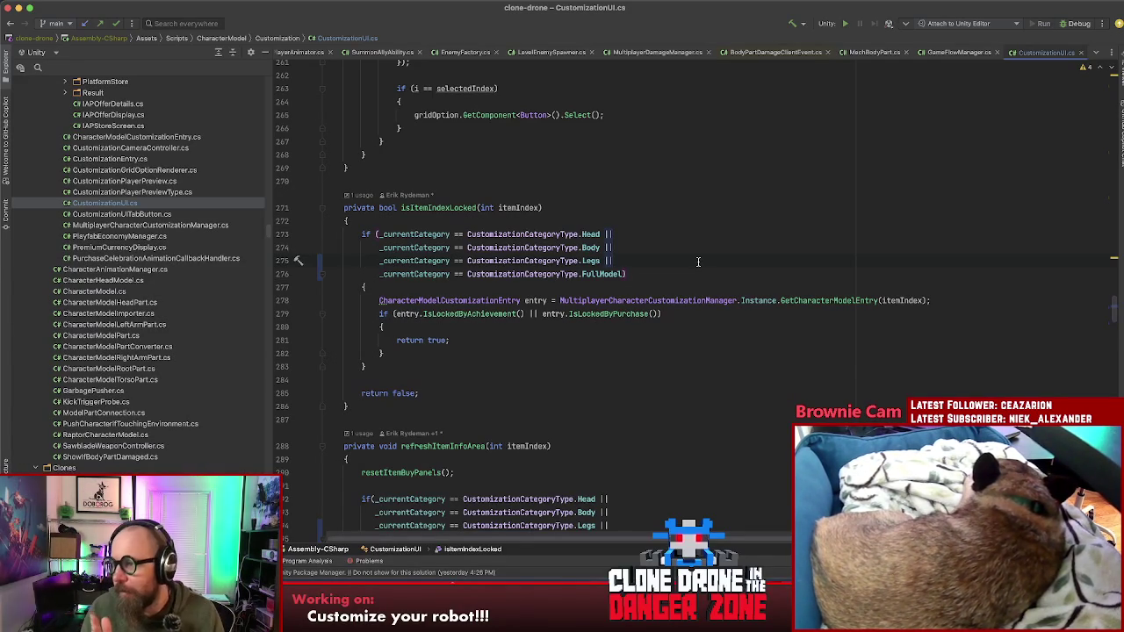
key("Up")
- Copy the Head else-if branch in populateCustomizationGrid and paste it directly below the original
scroll(797, 365, "up", 10)
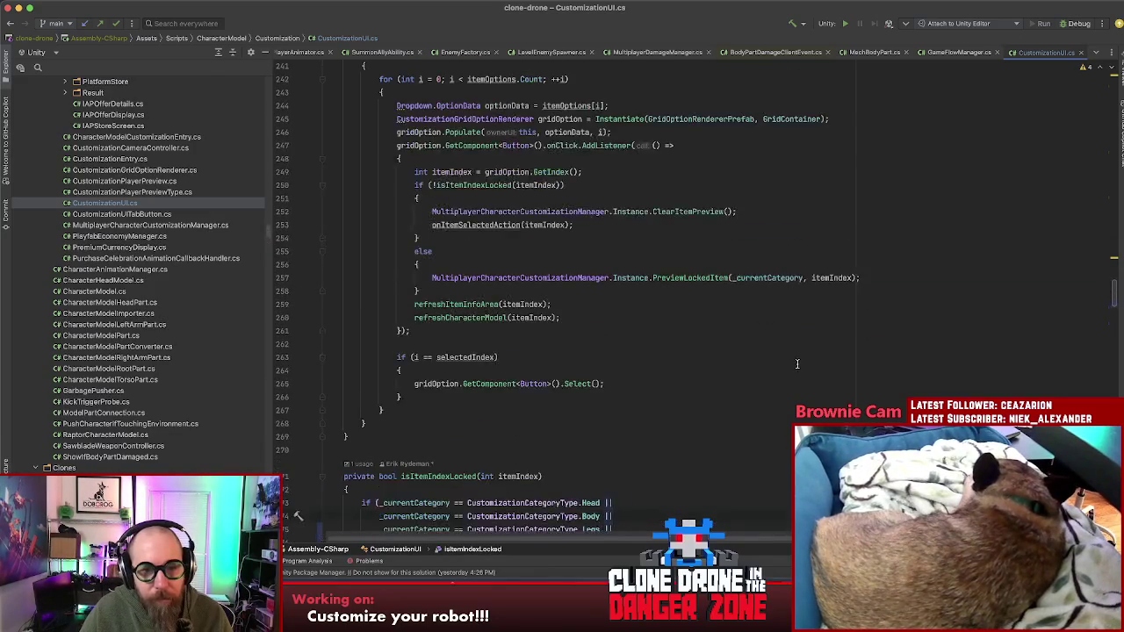
scroll(796, 365, "up", 6)
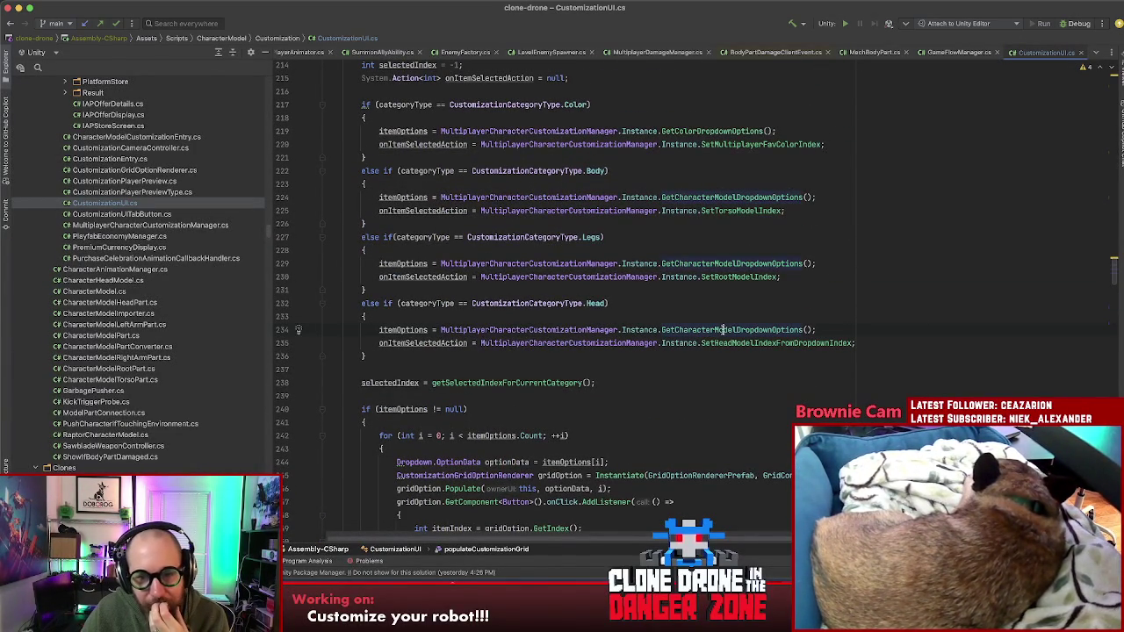
left_click(766, 343)
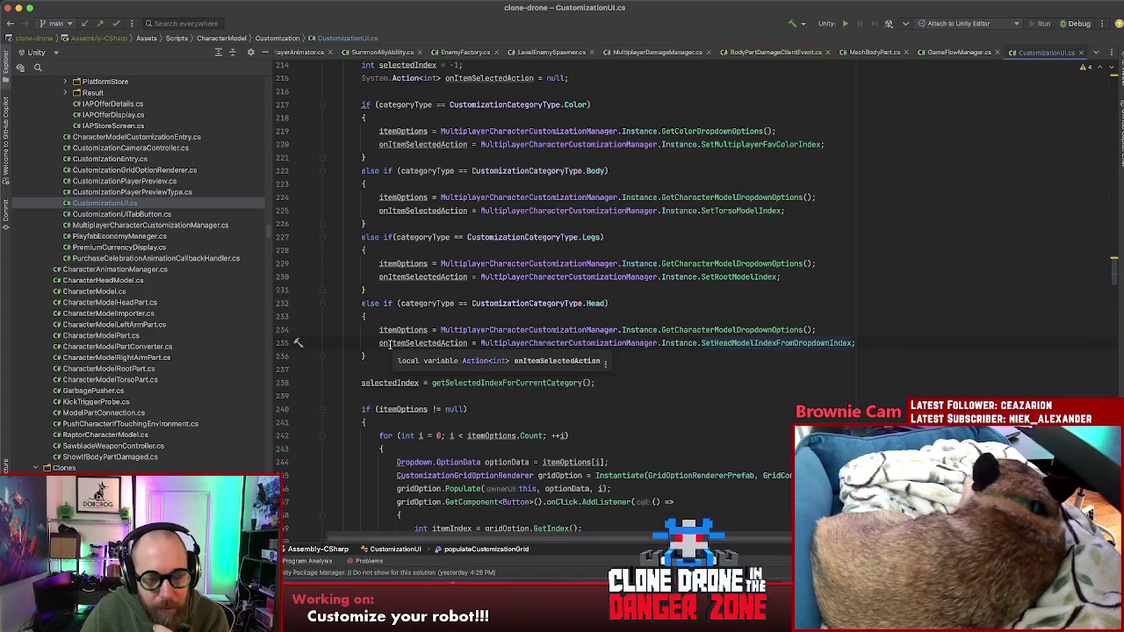
mouse_move(330, 303)
left_mouse_down()
mouse_move(361, 309)
mouse_move(383, 354)
left_mouse_up()
key("ctrl+c")
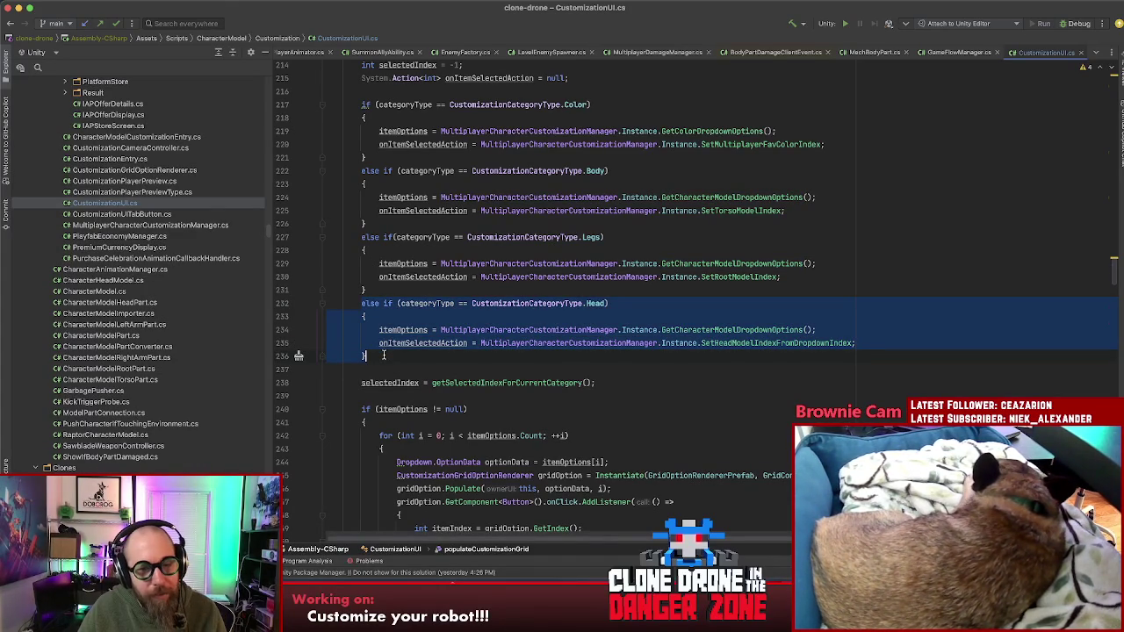
left_click(384, 354)
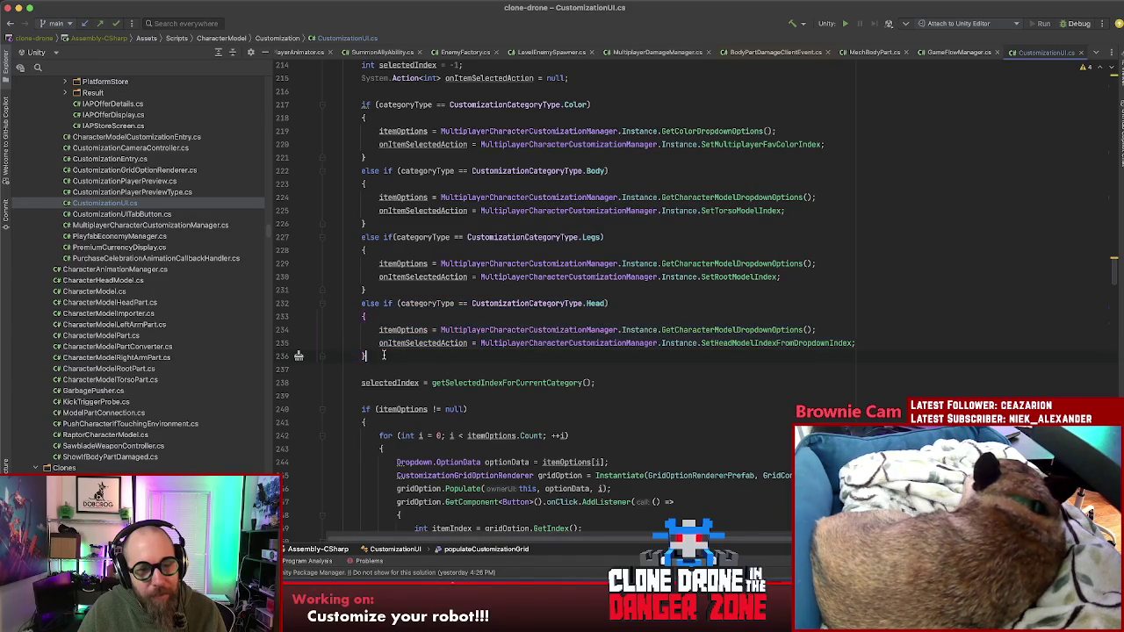
key("Return")
key("ctrl+v")
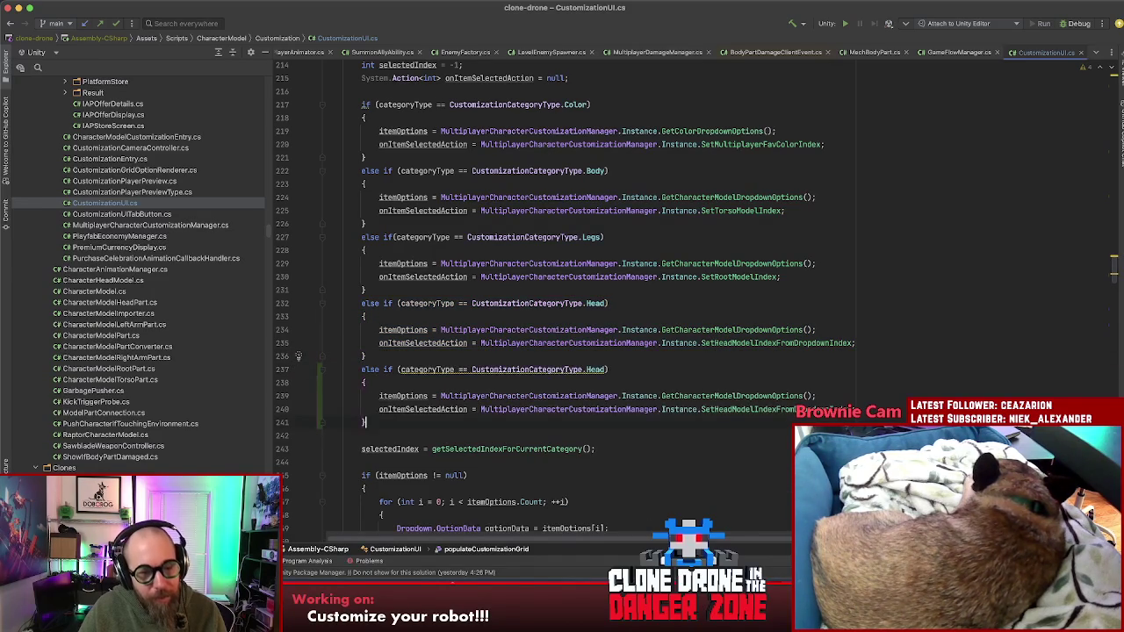
left_click(621, 372)
scroll(619, 373, "down", 4)
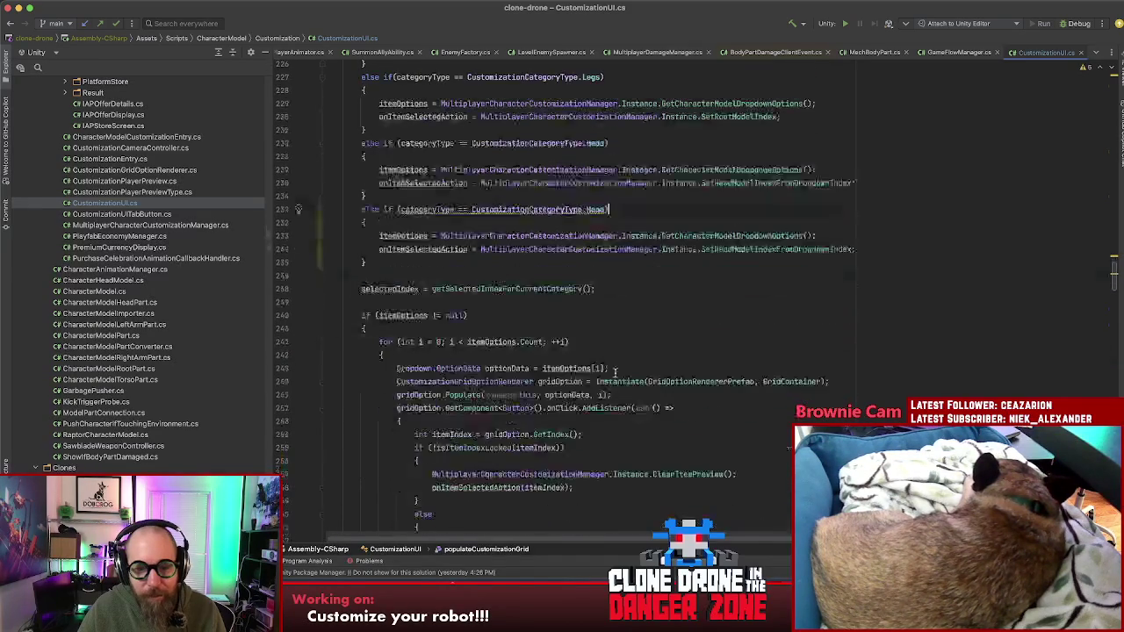
scroll(616, 372, "down", 4)
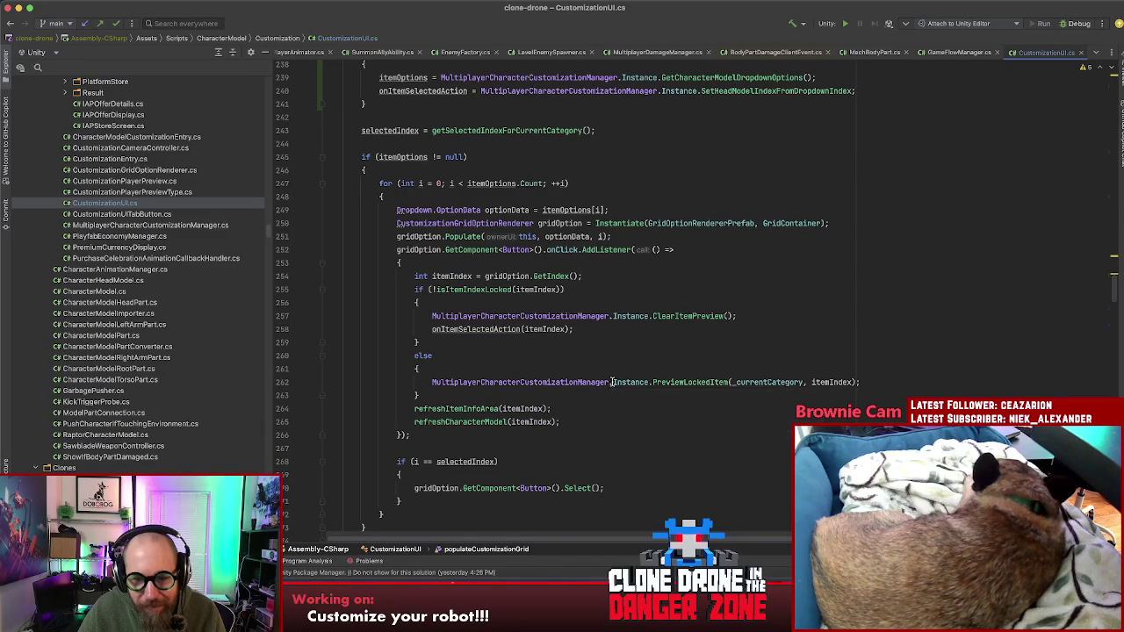
left_click(687, 382)
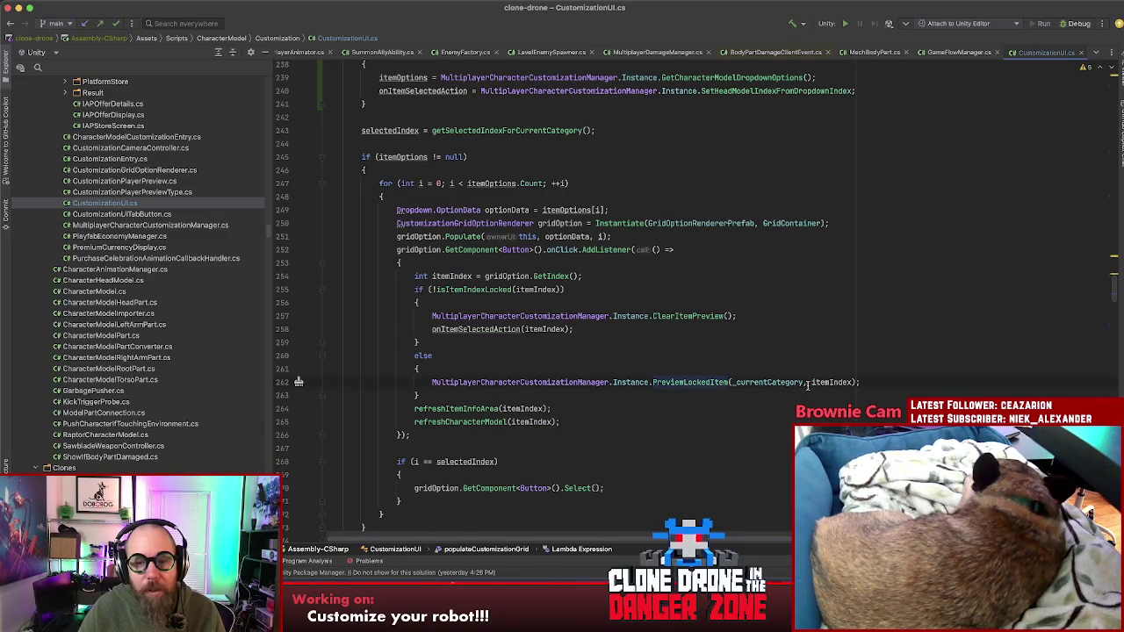
- Change the copied branch's condition from Head to CustomizationCategoryType.FullModel
left_click(523, 383)
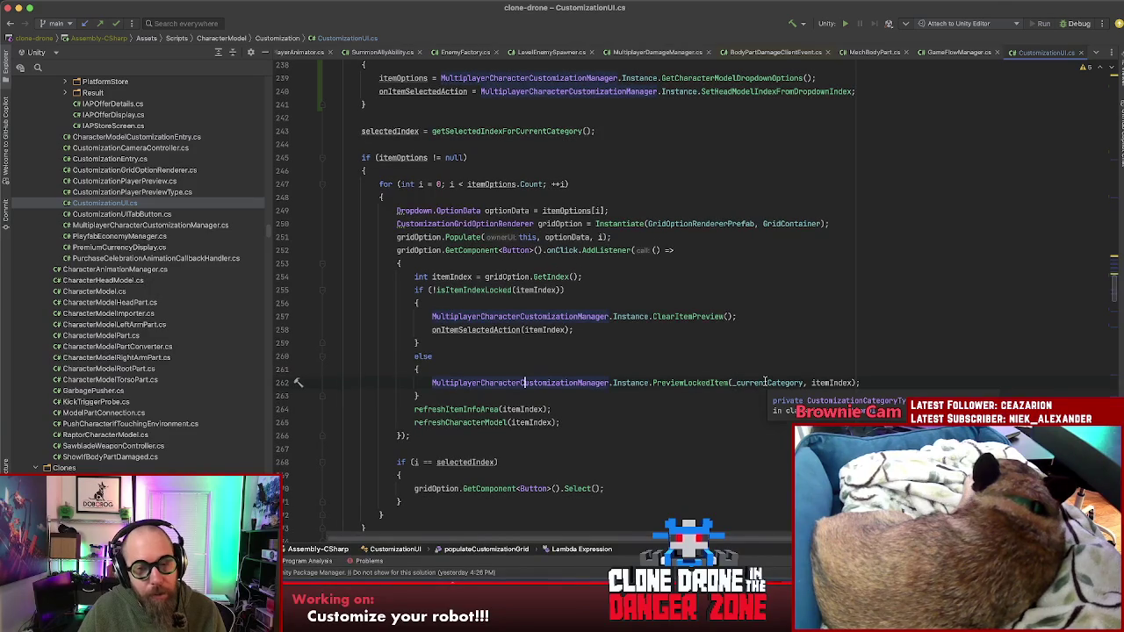
left_click(697, 383)
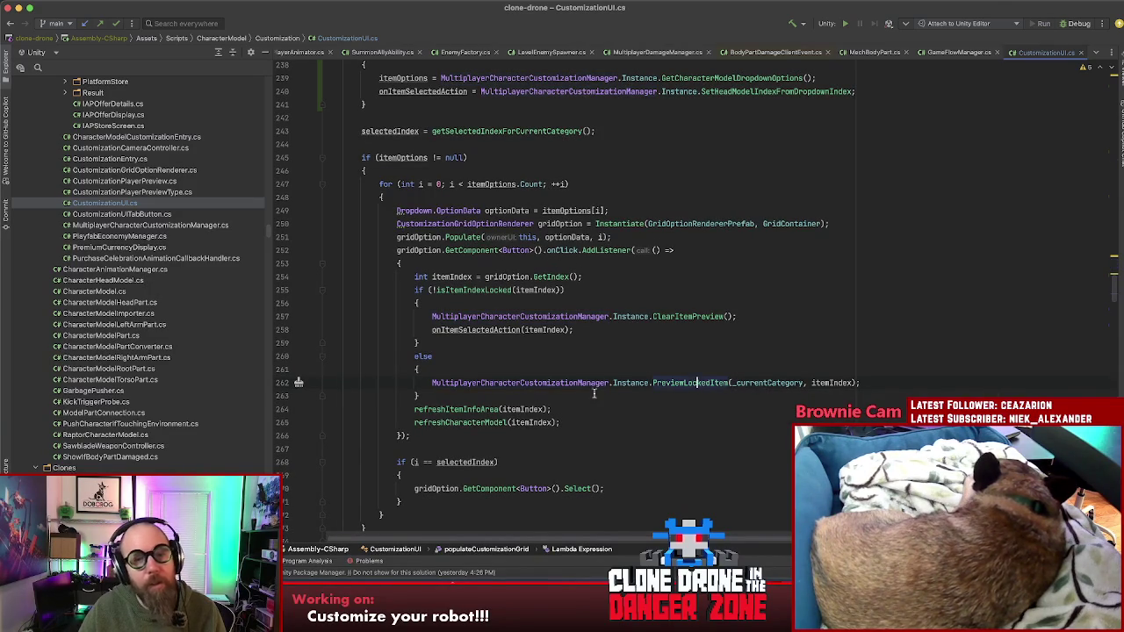
scroll(631, 392, "up", 6)
double_click(594, 278)
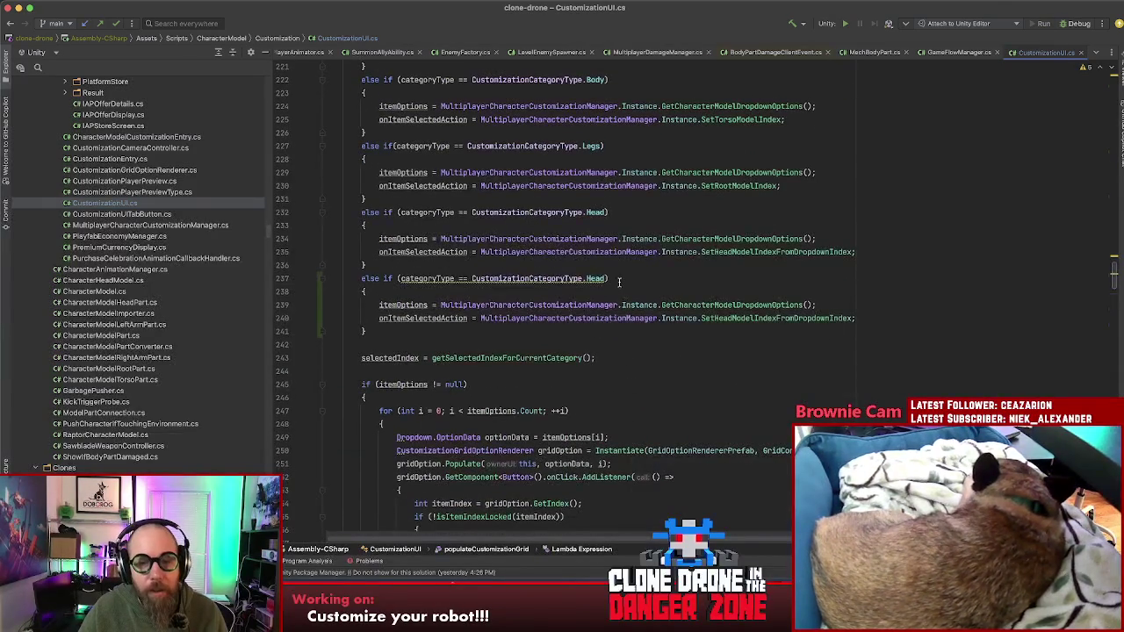
type("Full")
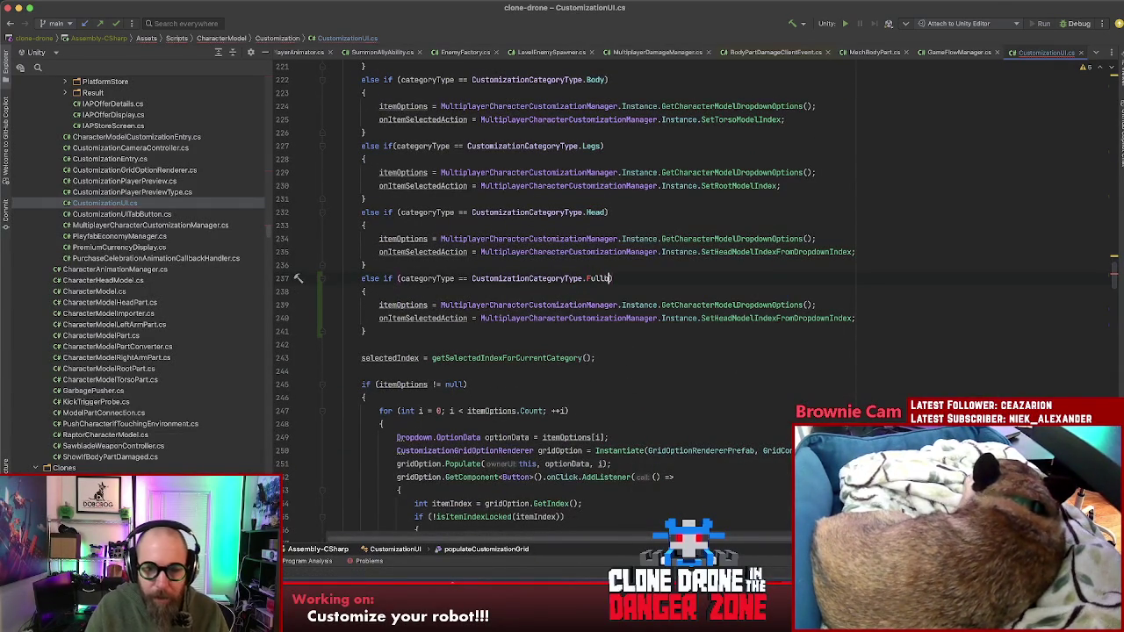
key("ctrl+space")
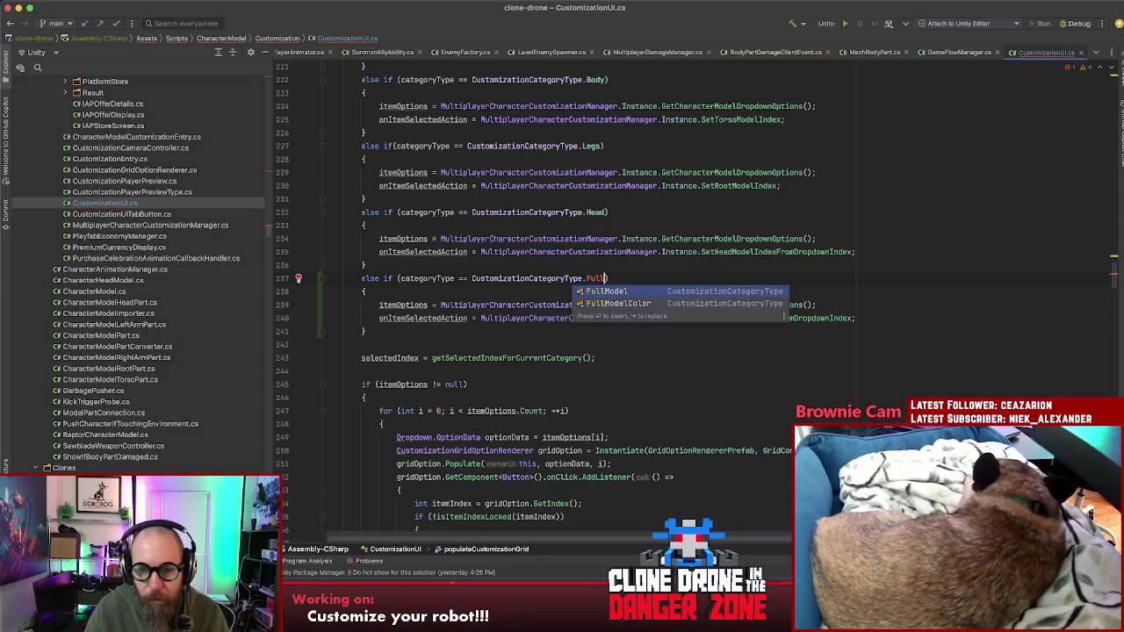
key("Return")
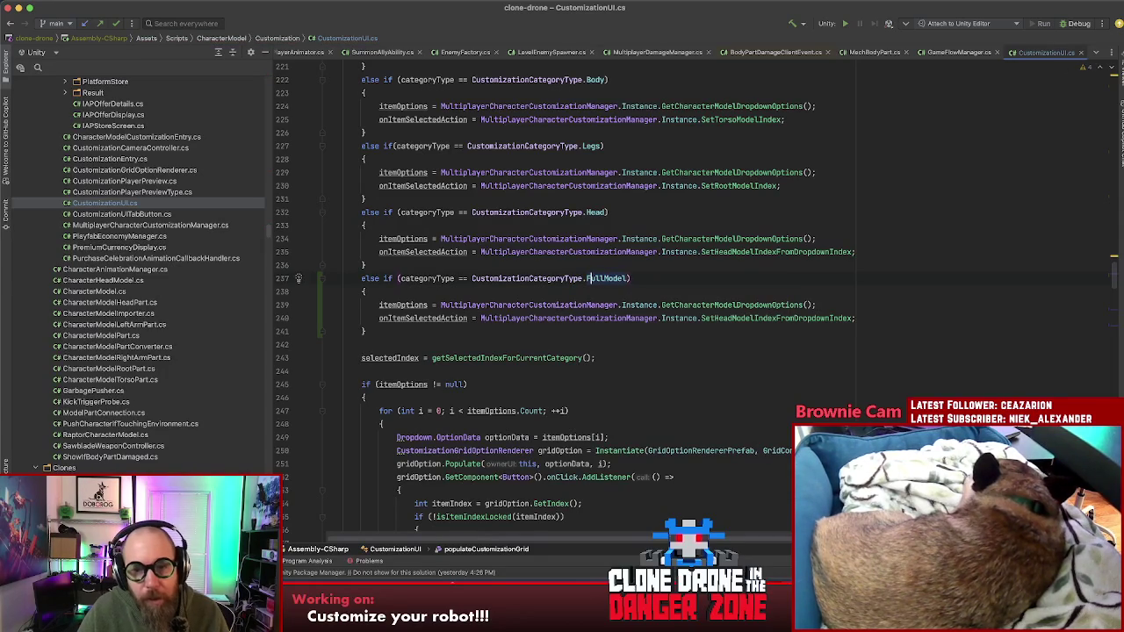
left_click(820, 304)
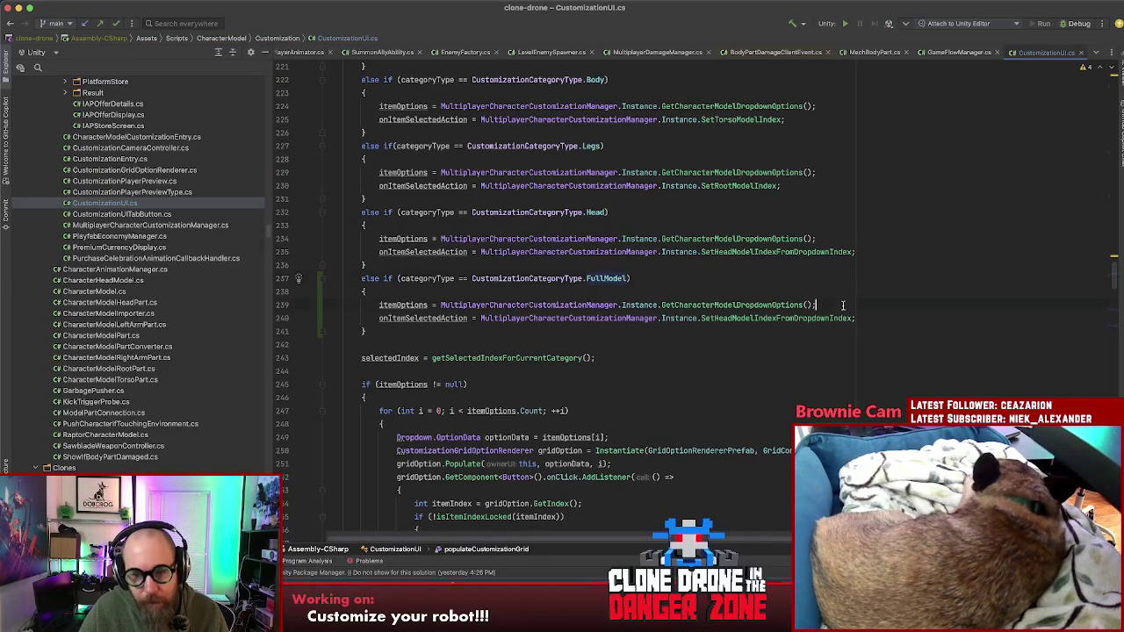
left_click(480, 318)
- Rewrite the FullModel onItemSelectedAction as a block lambda `(selectedIndex) => { ... };`
scroll(843, 304, "up", 2)
type("(selectedIndex) => (")
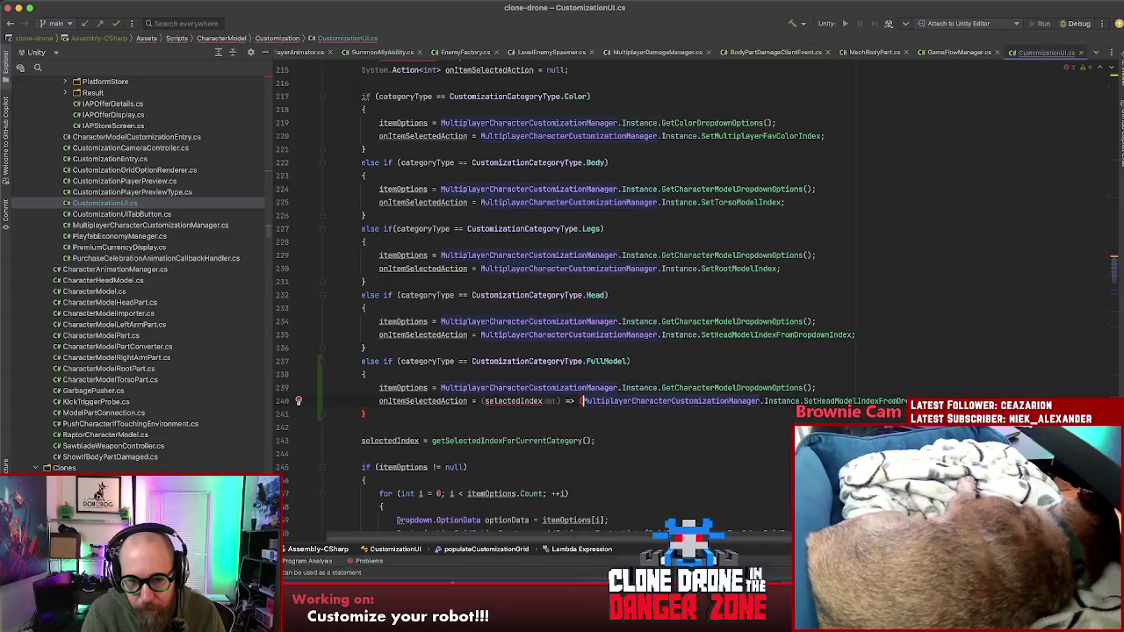
key("End")
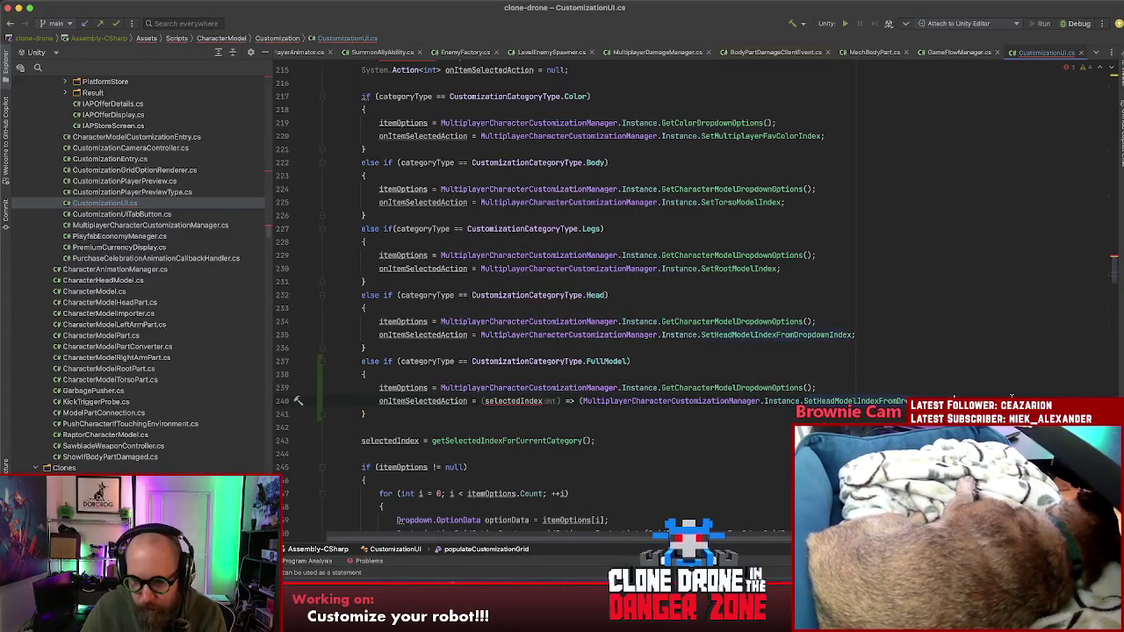
key("Left")
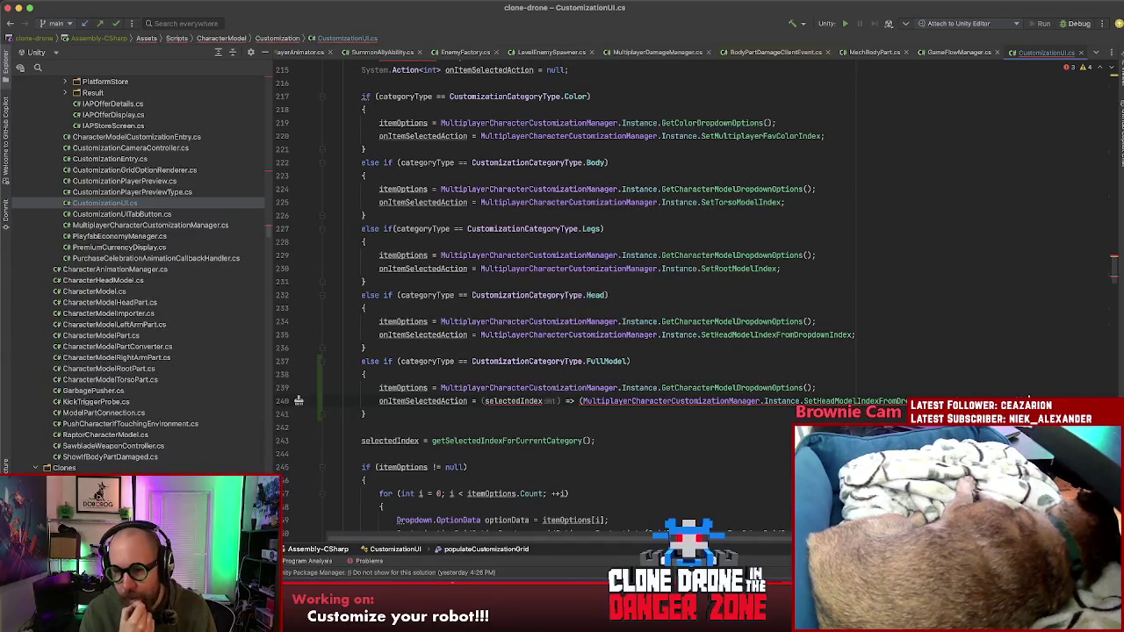
key("Up")
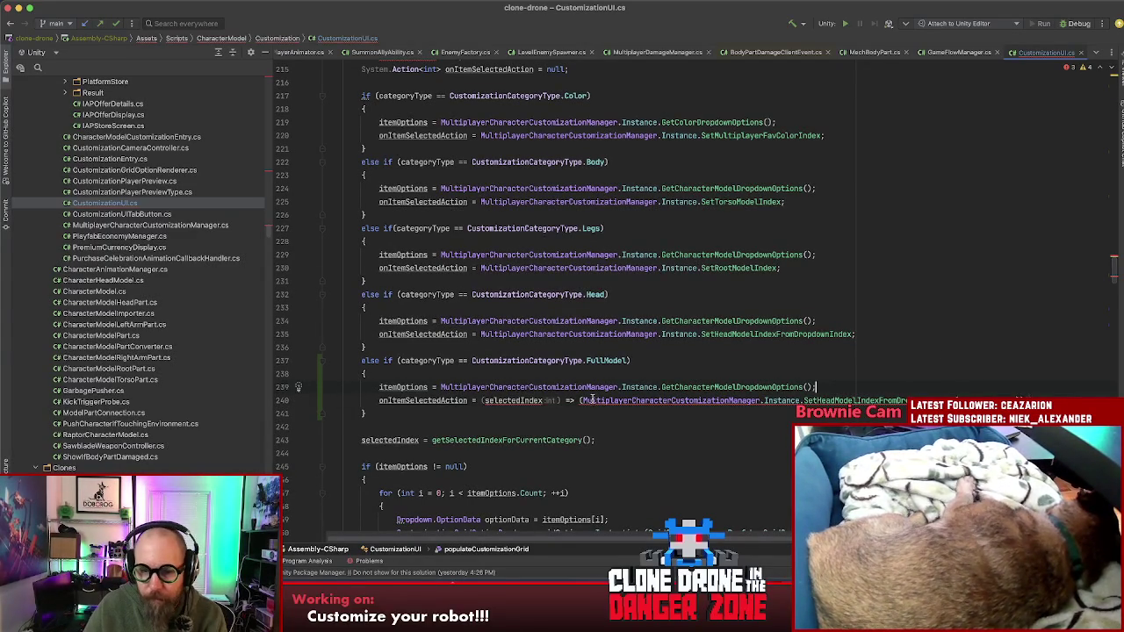
type("{")
key("Return")
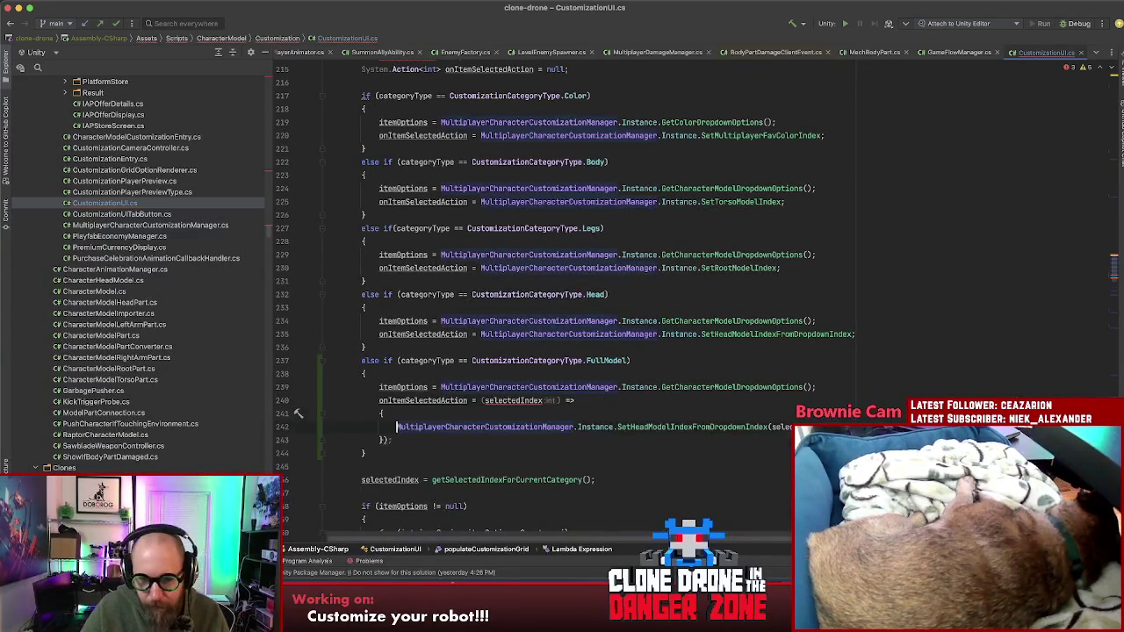
key("Delete")
key("Delete")
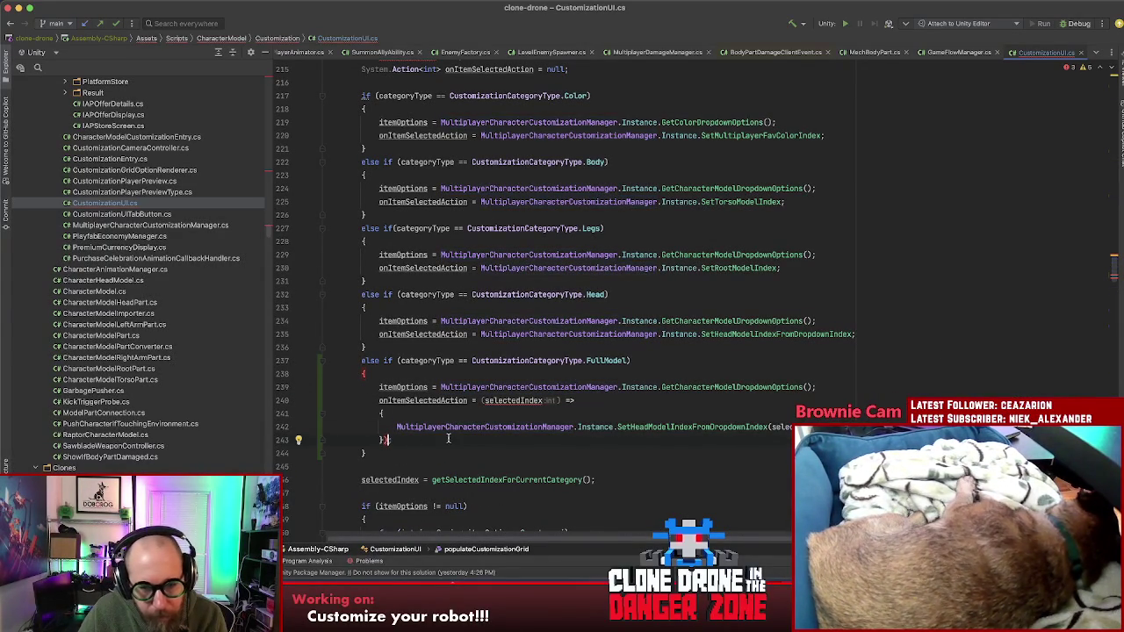
type(";")
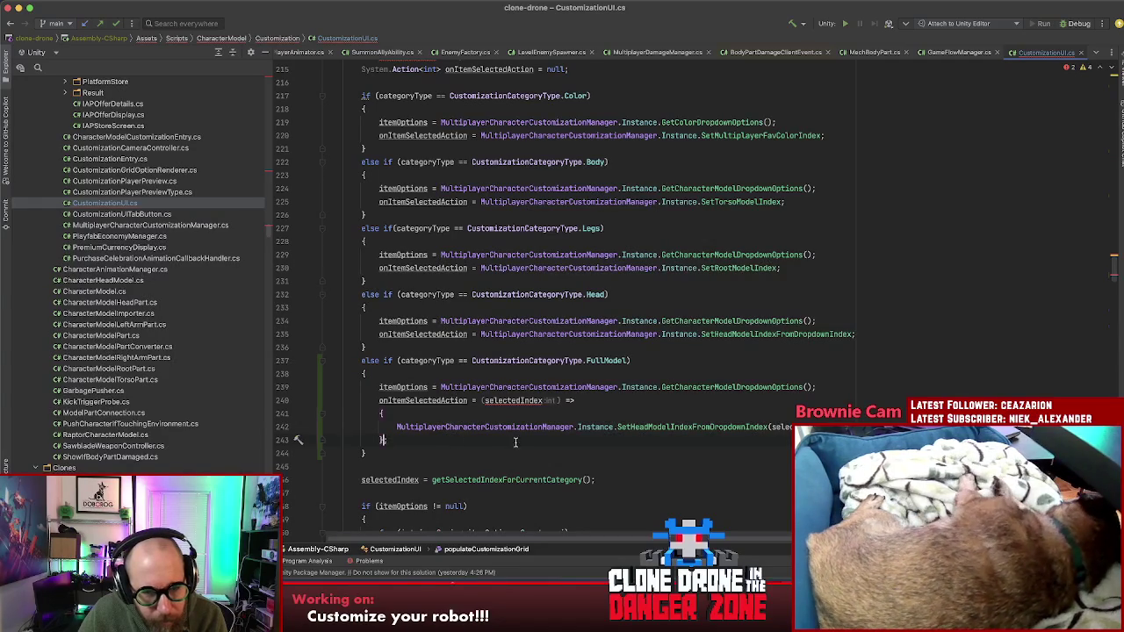
- Rename the lambda parameter to callbackIndex and pass it to SetHeadModelIndexFromDropdownIndex
left_click(477, 400)
key("Delete")
key("alt+Right")
key("Delete")
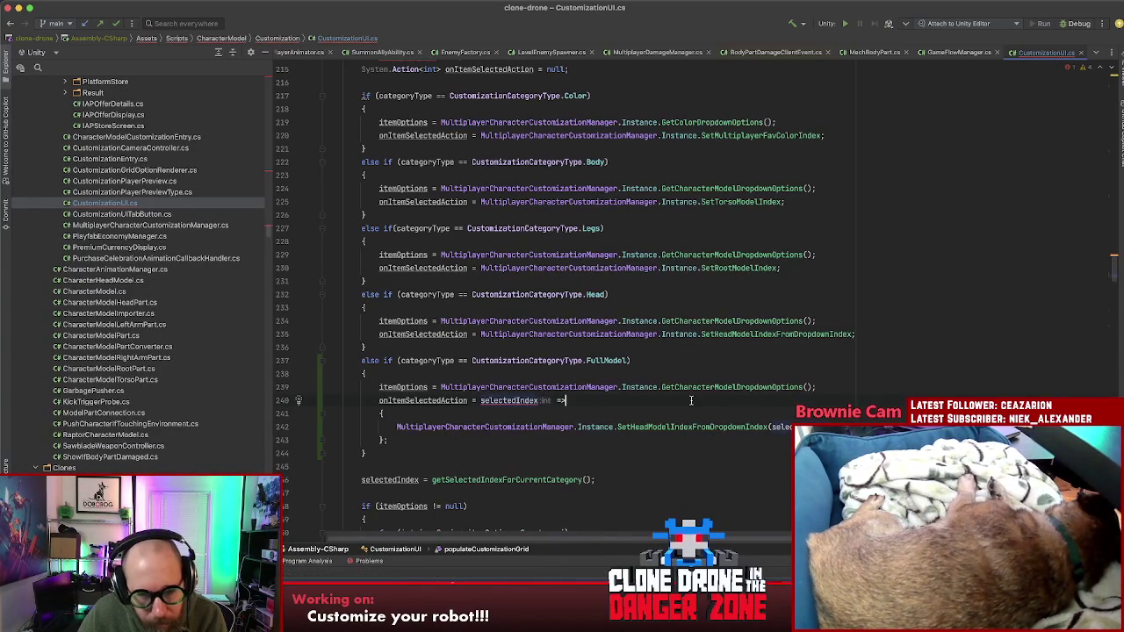
key("ctrl+z")
key("ctrl+z")
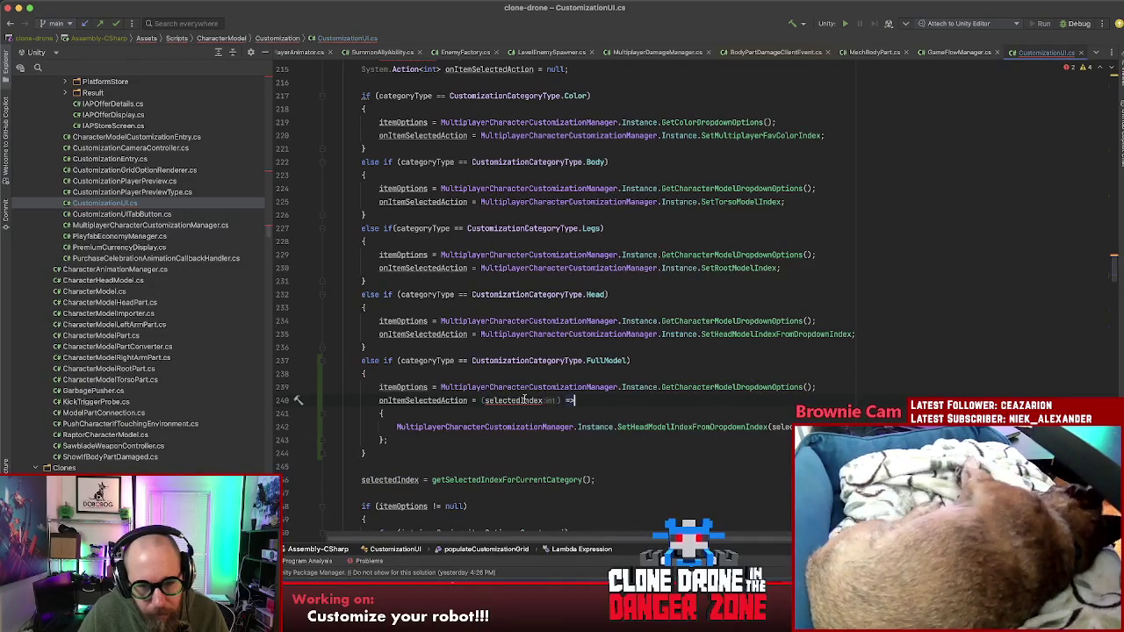
mouse_move(524, 399)
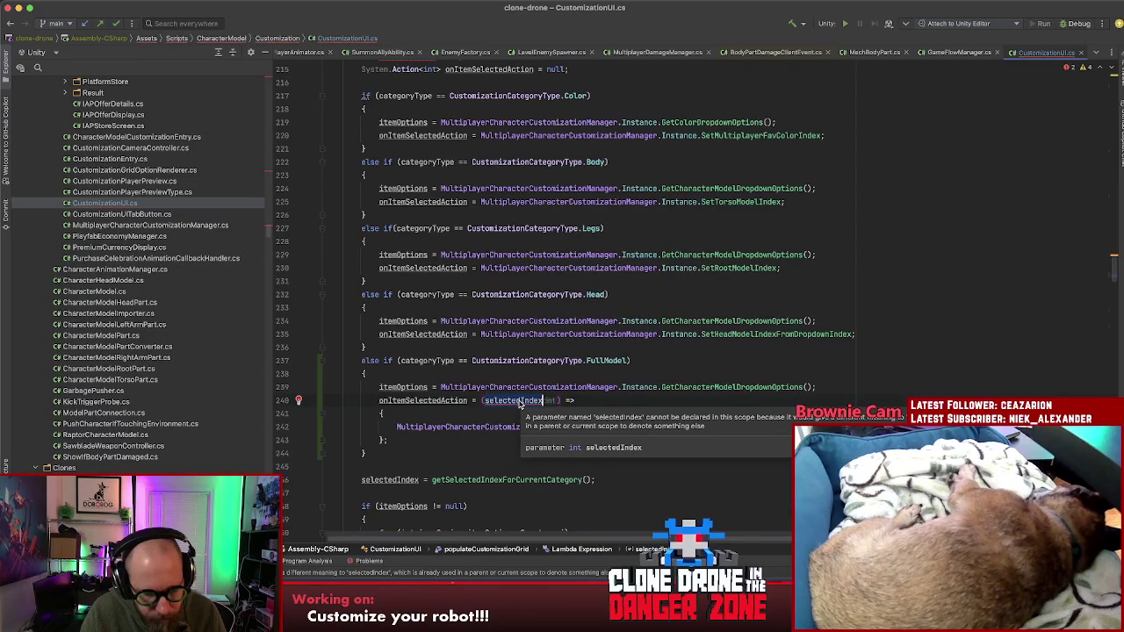
double_click(520, 400)
type("callbackIndex")
double_click(781, 427)
type("call")
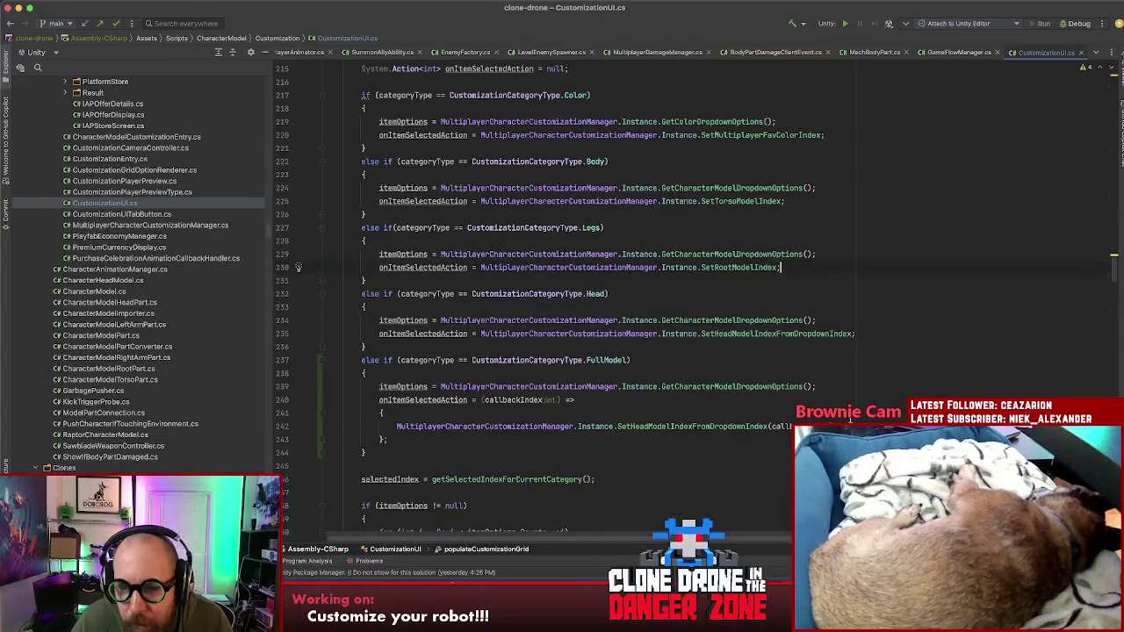
key("Return")
- Turn the pasted assignment line into a SetRootModelIndex(callbackIndex) call
key("Tab")
key("Return")
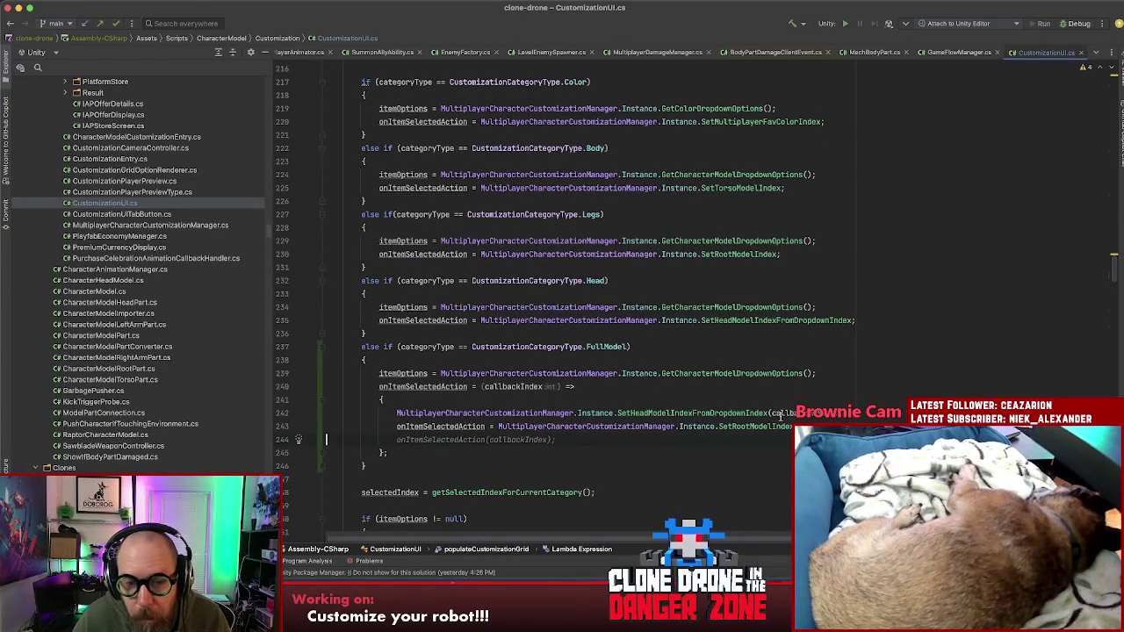
left_click_drag(498, 426, 398, 426)
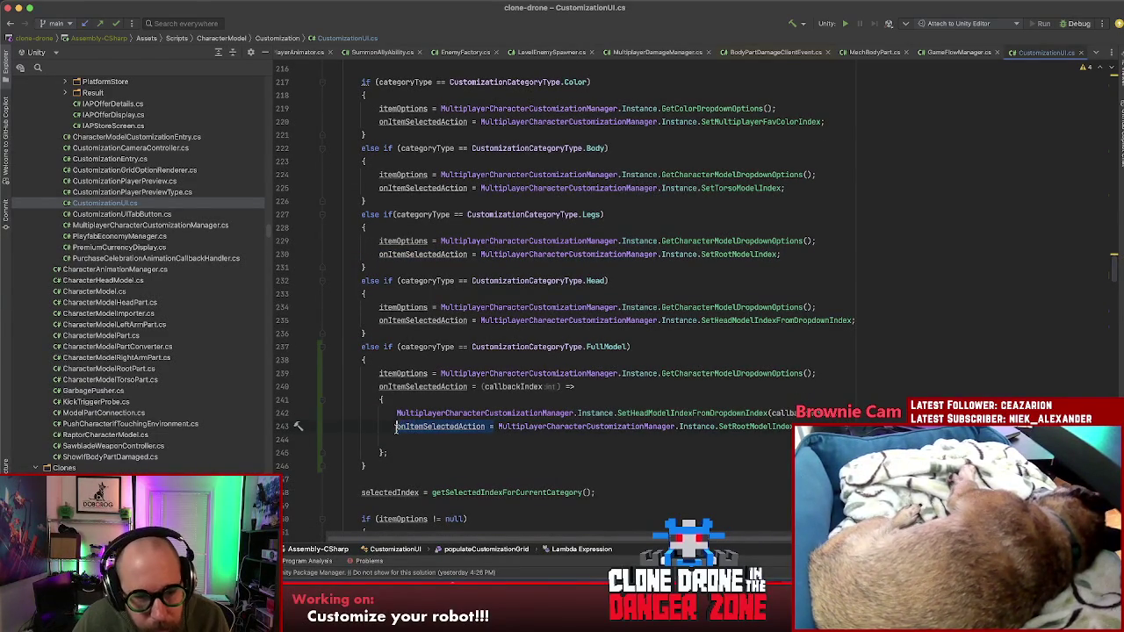
key("BackSpace")
key("BackSpace")
key("End")
key("BackSpace")
type("(")
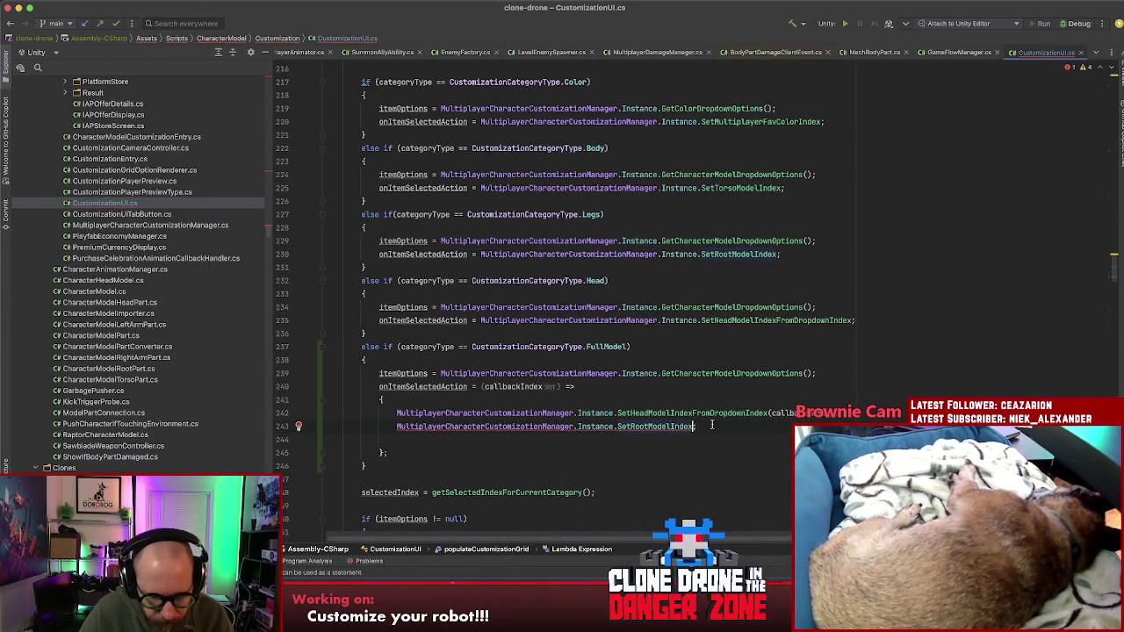
type("callbackIndex")
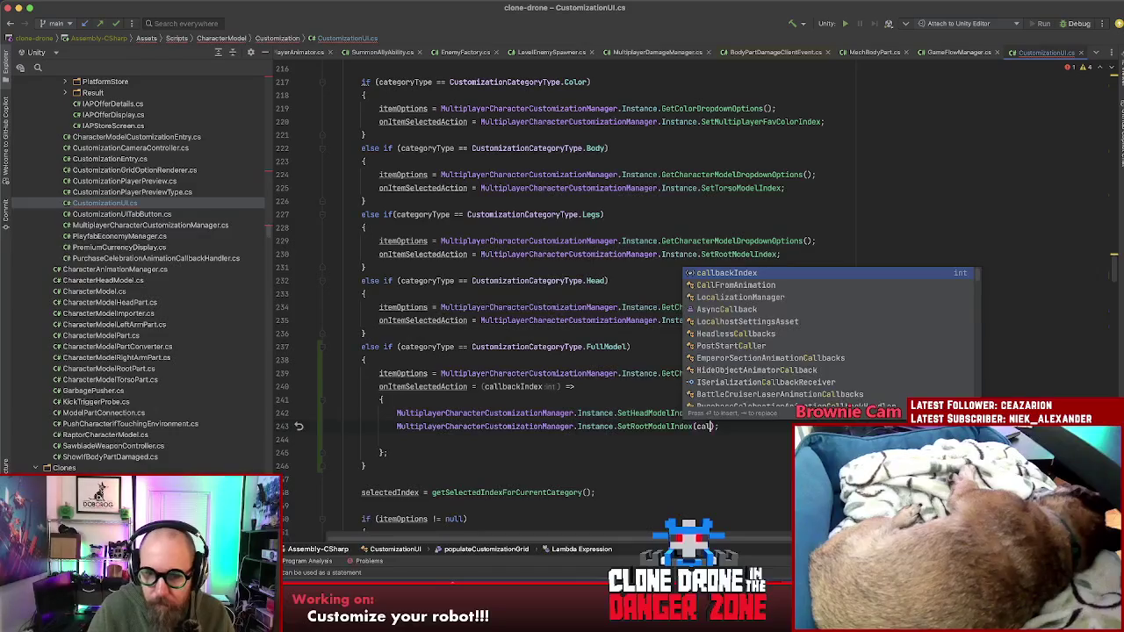
key("End")
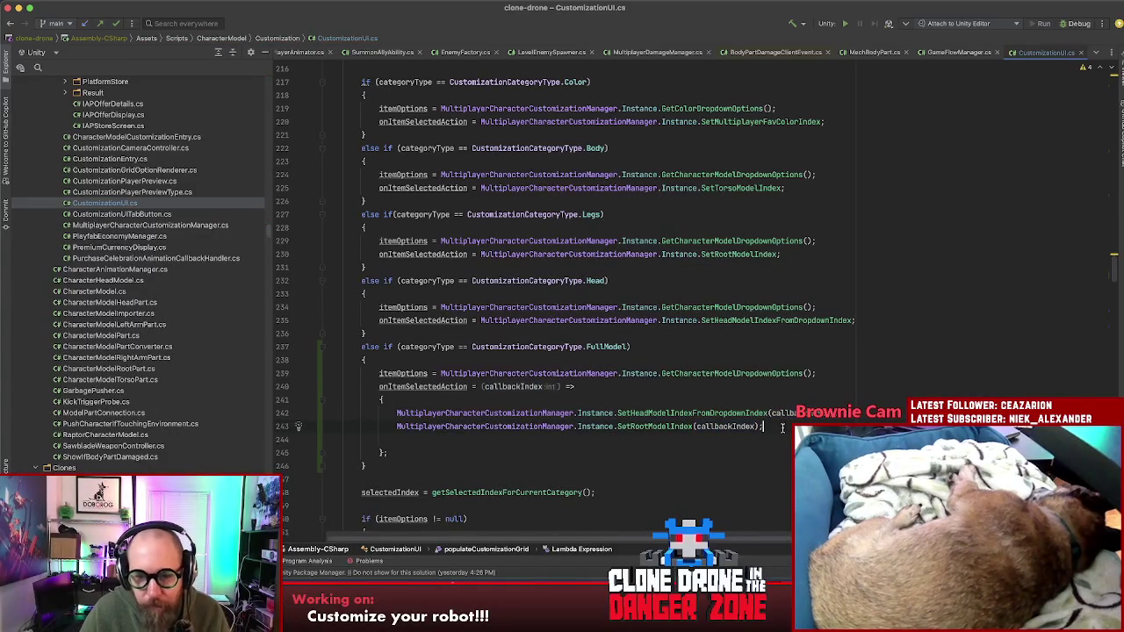
- Add a SetTorsoModelIndex(callbackIndex) call and remove the empty line before the closing brace
key("Return")
key("Tab")
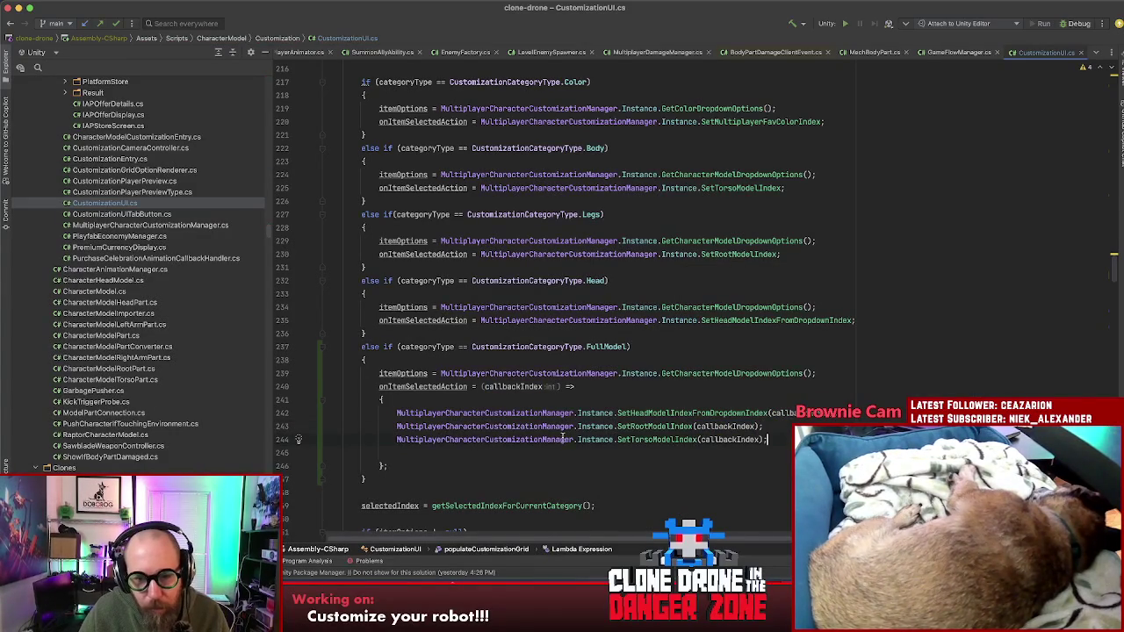
key("Delete")
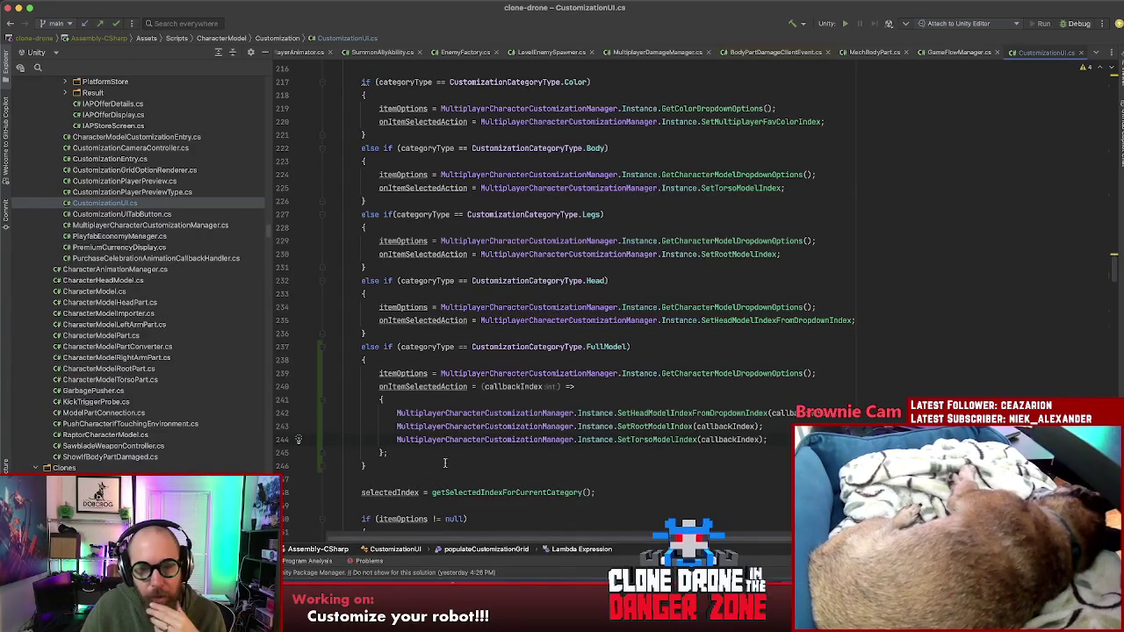
scroll(700, 457, "up", 4)
- Scroll down through CustomizationUI.cs and jump to getSelectedIndexForCurrentCategory's definition with Cmd+B
scroll(689, 452, "down", 6)
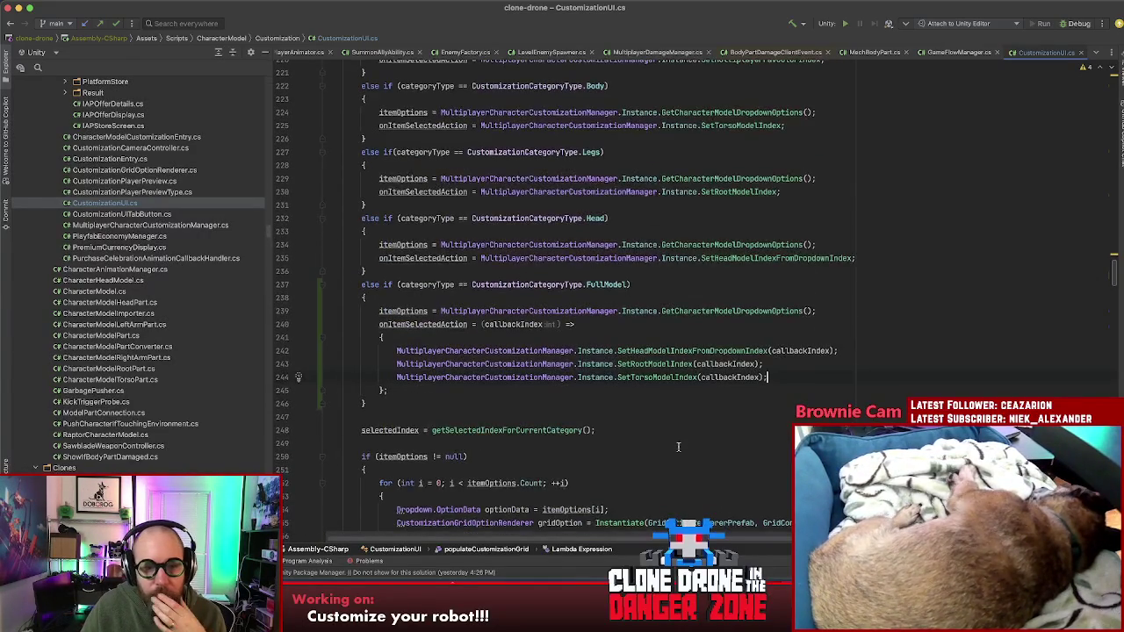
scroll(678, 446, "down", 2)
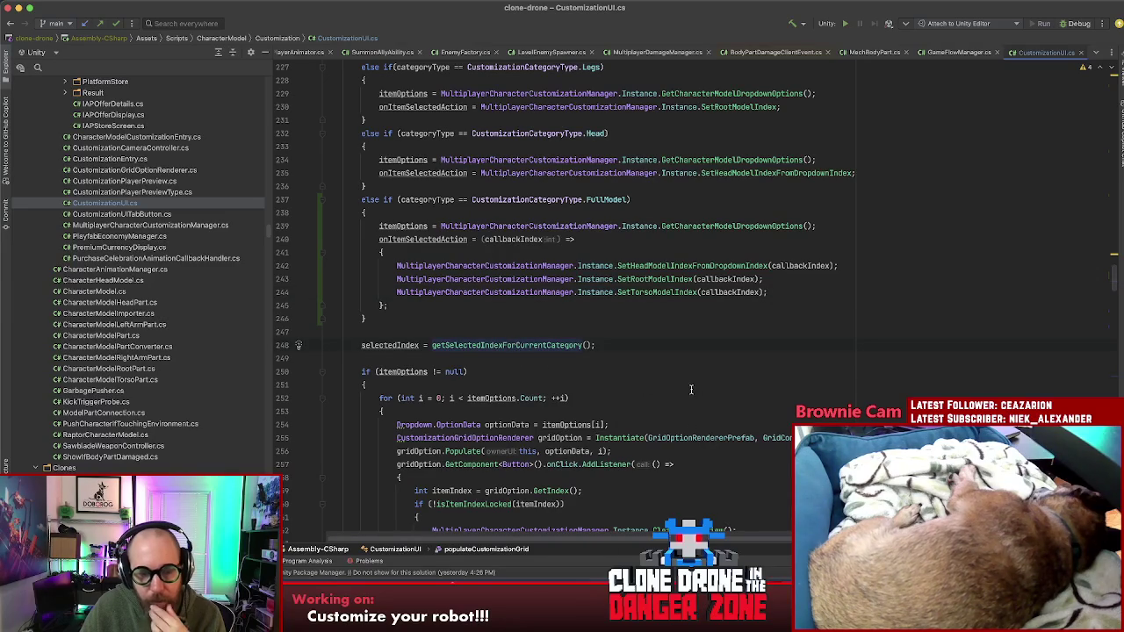
scroll(685, 391, "down", 3)
scroll(692, 391, "down", 1)
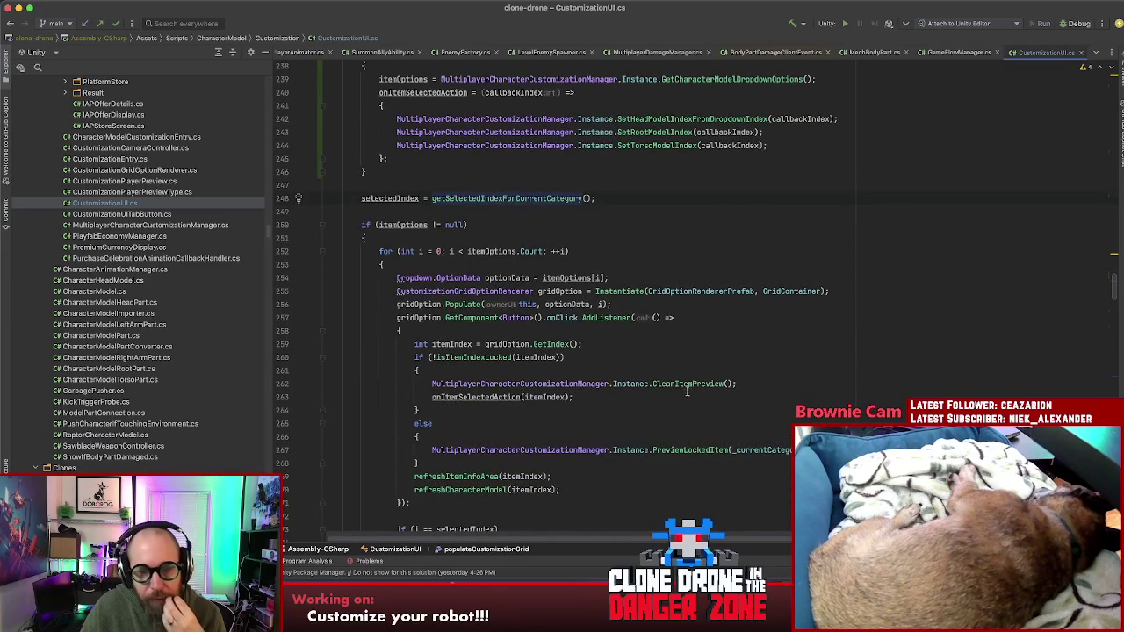
mouse_move(679, 390)
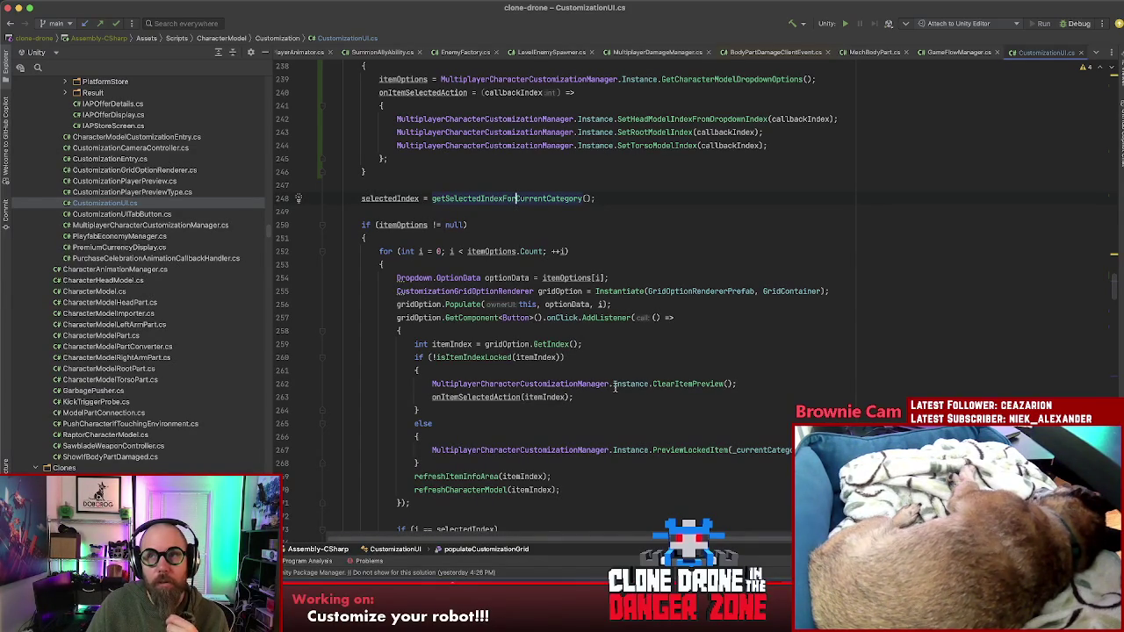
mouse_move(615, 386)
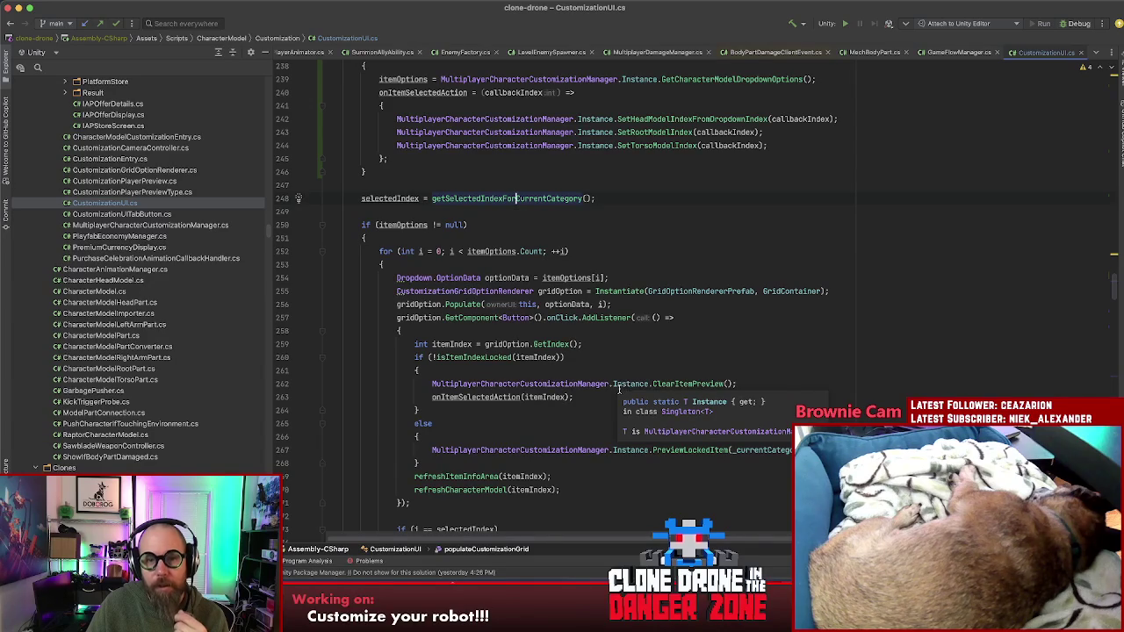
key("super+b")
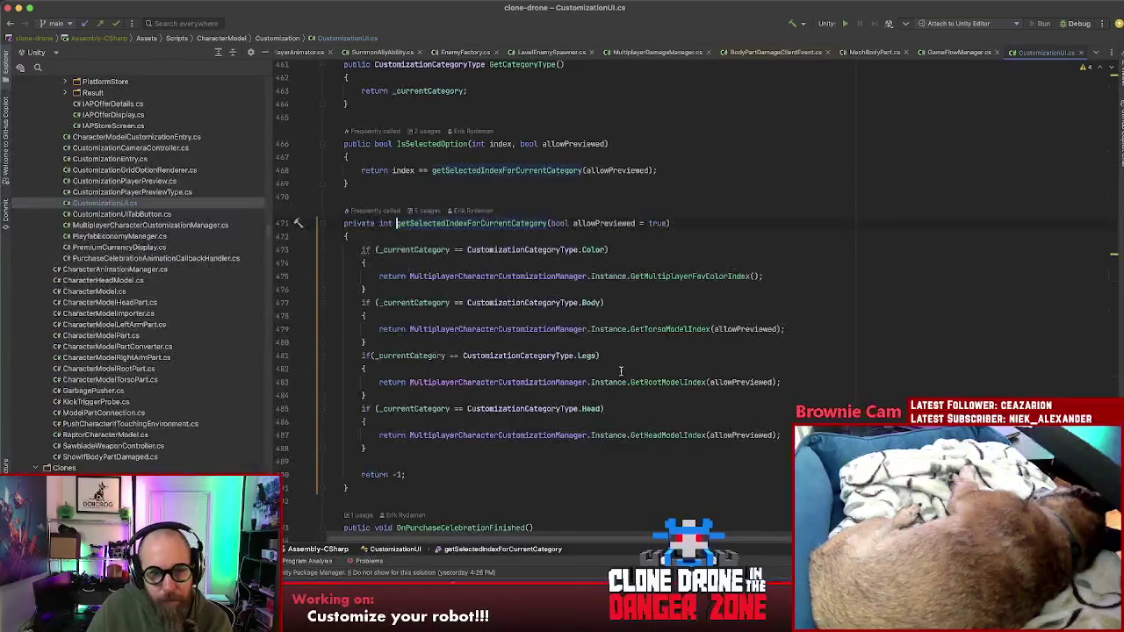
- Extend the Body if-condition with `|| _currentCategory == CustomizationCategoryType.FullModel` so it returns the torso index
left_click(624, 302)
key("Left")
key("Return")
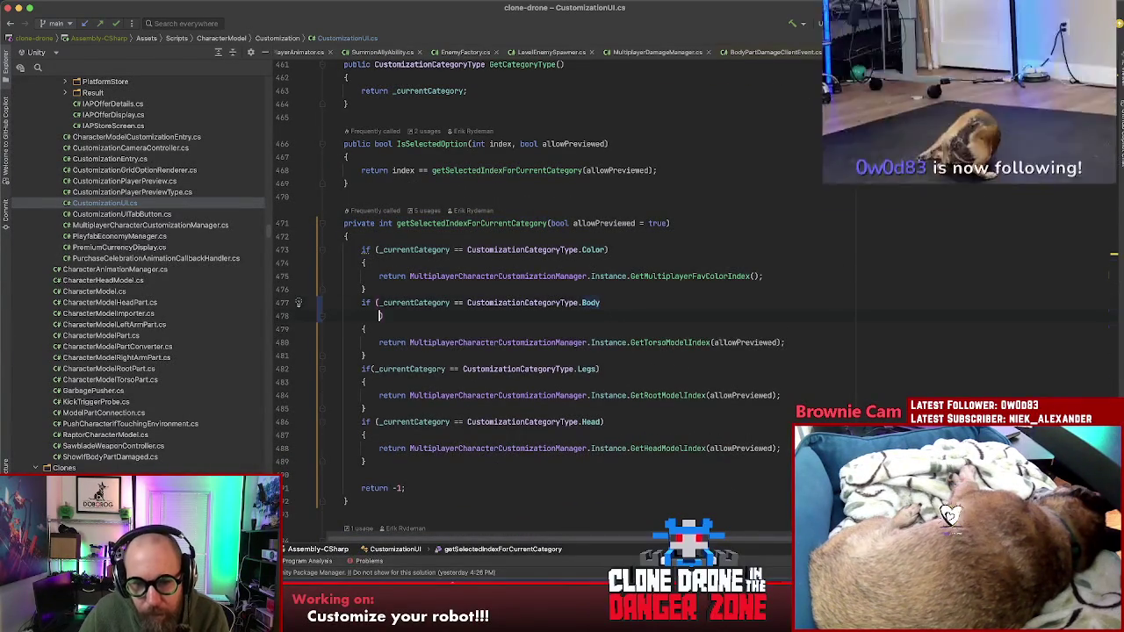
left_click(627, 302)
type("||")
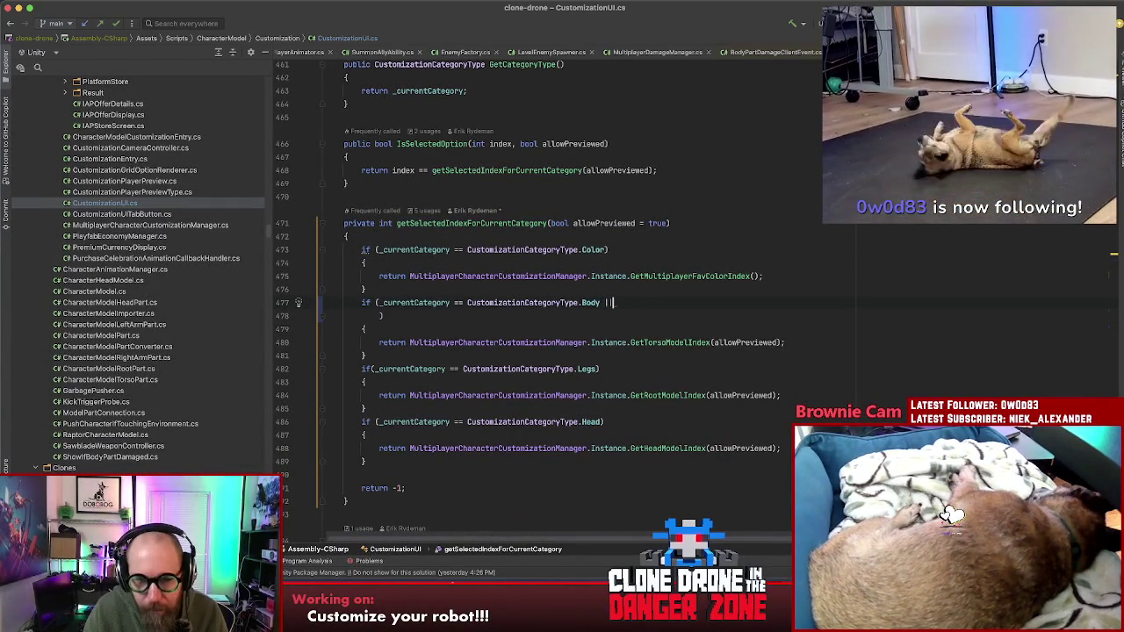
key("Return")
type("_c")
key("Return")
type("==")
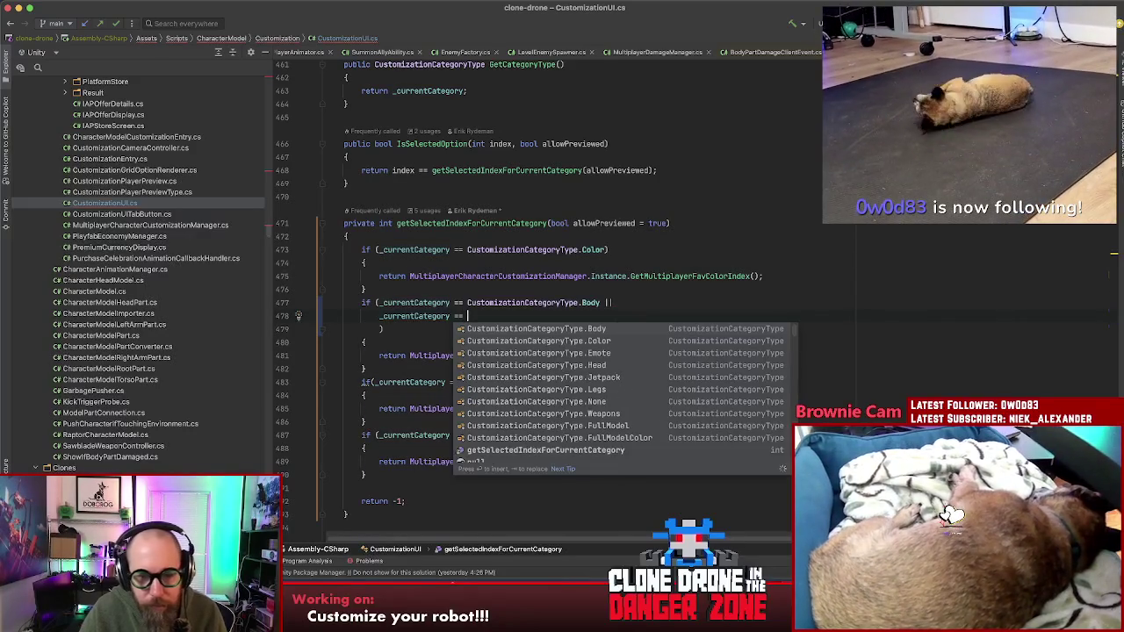
key("Down")
key("Down")
key("Down")
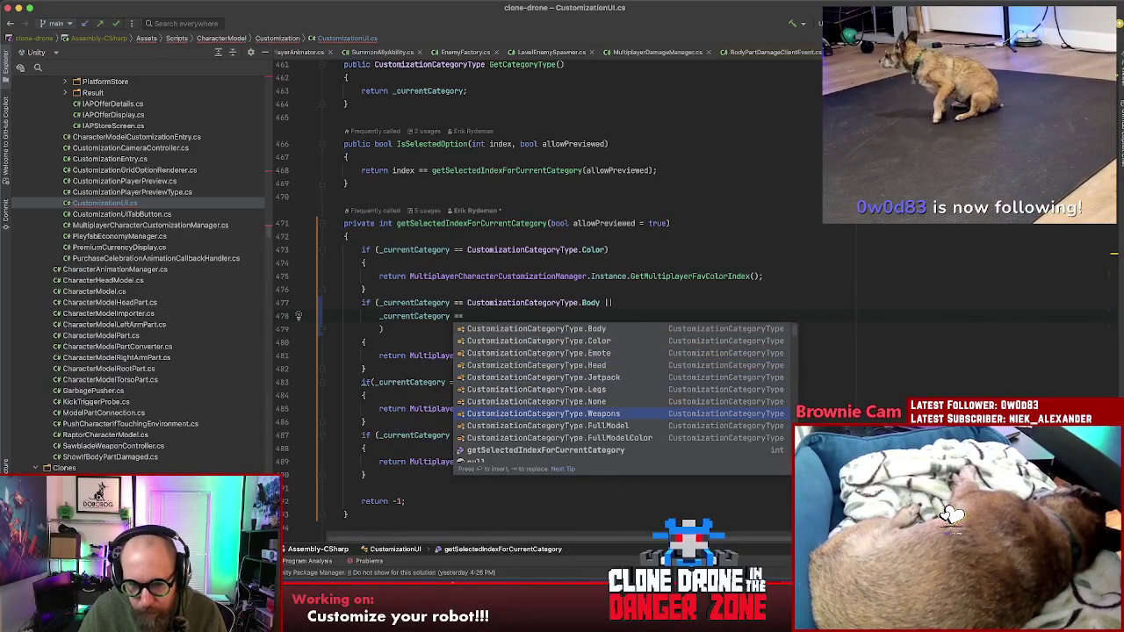
key("Return")
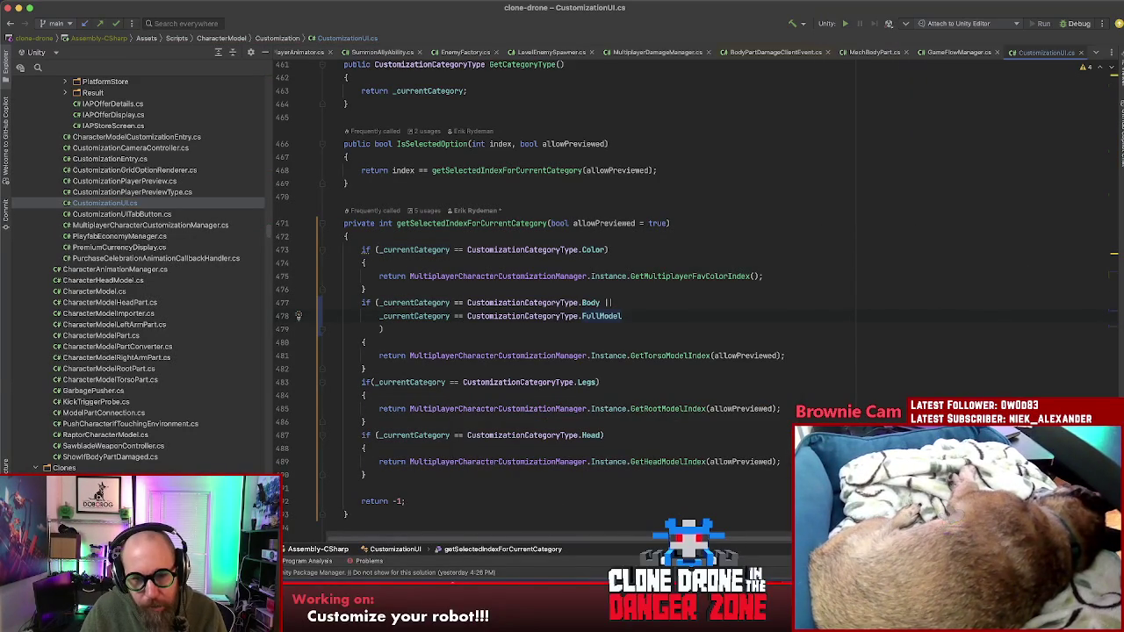
key("Delete")
key("End")
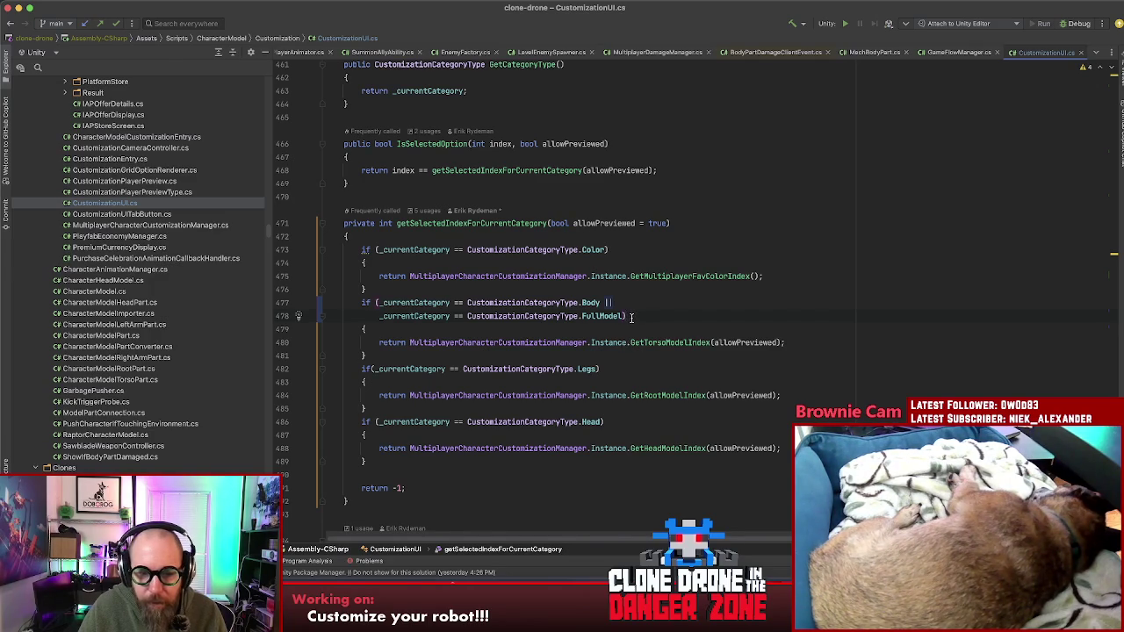
- Review CustomizationUI.cs, then open MultiplayerCharacterCustomizationManager.cs from the project tree
scroll(641, 333, "down", 1)
scroll(615, 387, "down", 5)
scroll(676, 406, "down", 5)
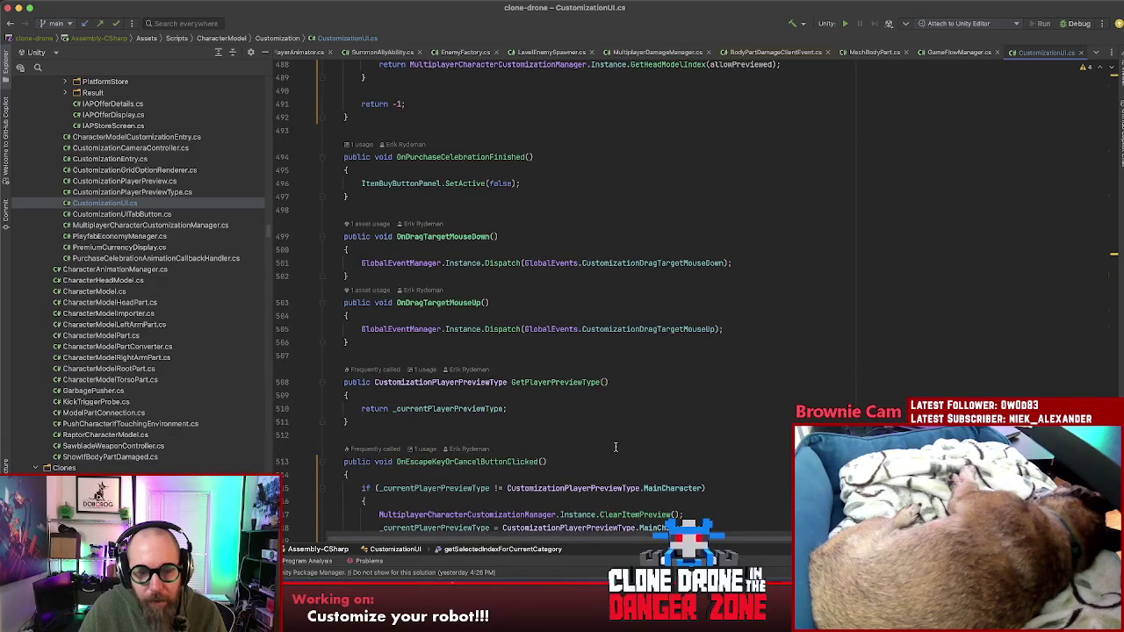
scroll(600, 445, "up", 7)
scroll(650, 446, "up", 5)
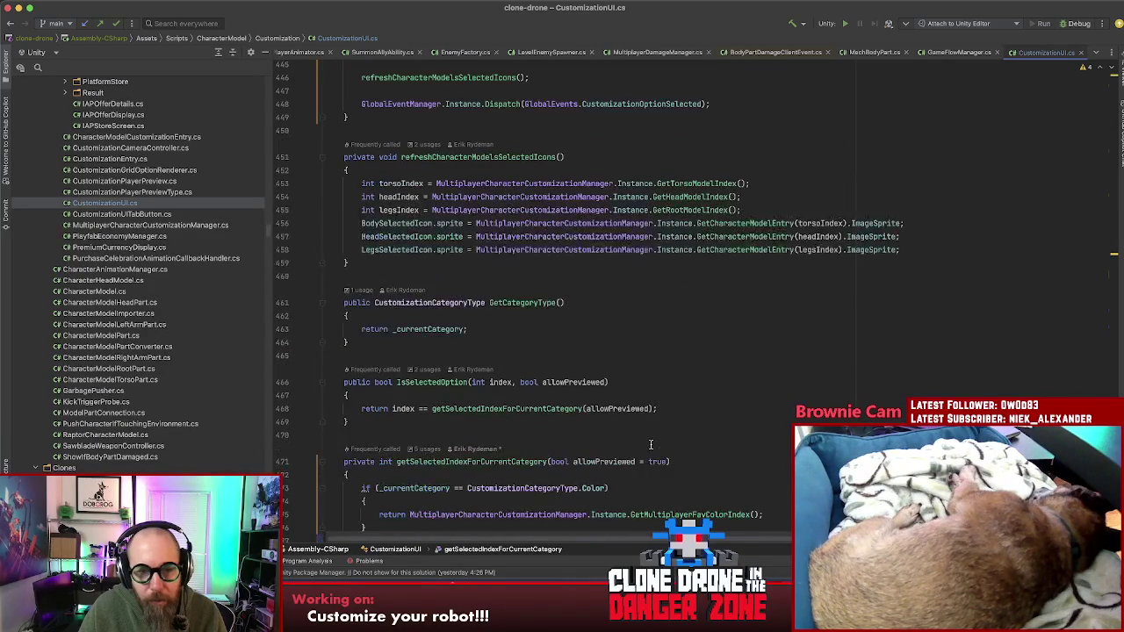
scroll(646, 461, "down", 20)
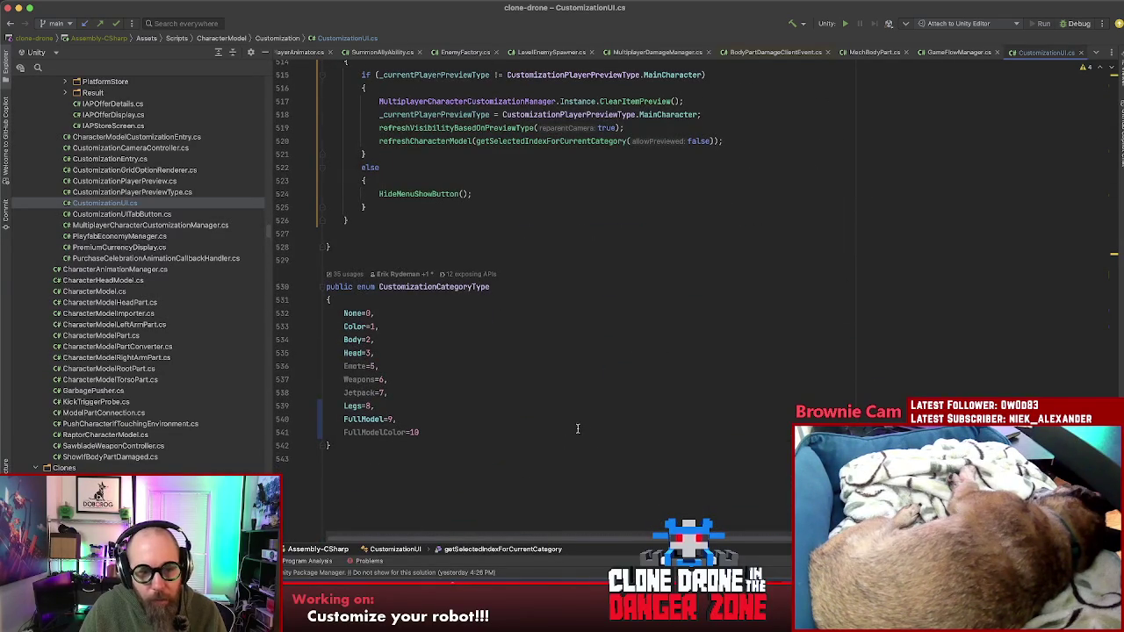
scroll(580, 430, "up", 10)
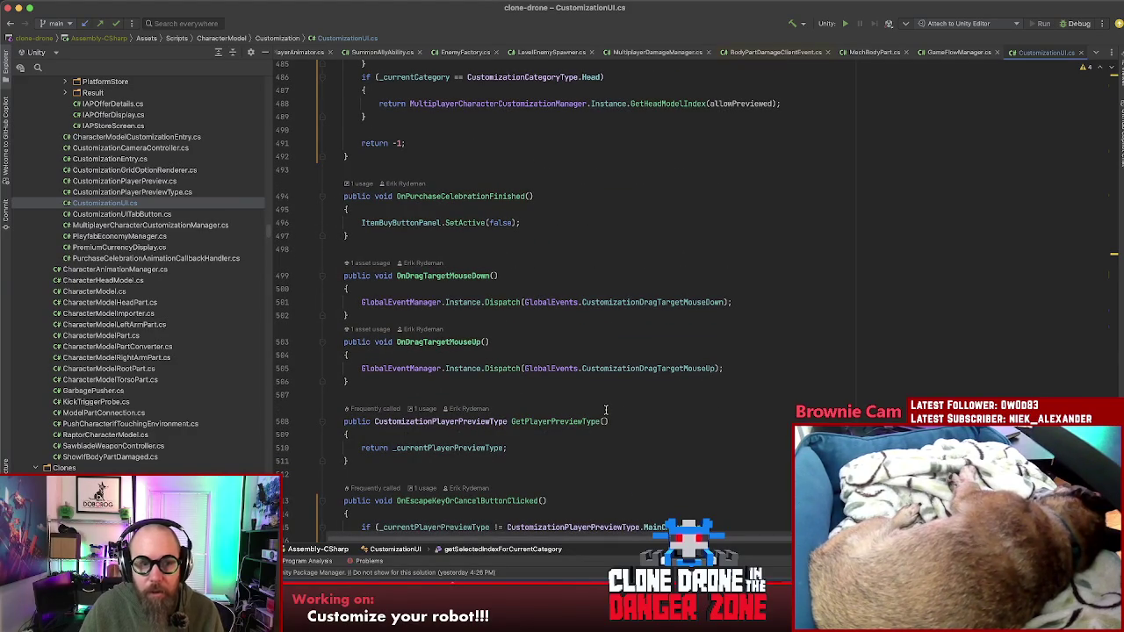
key("shift")
key("shift")
key("Escape")
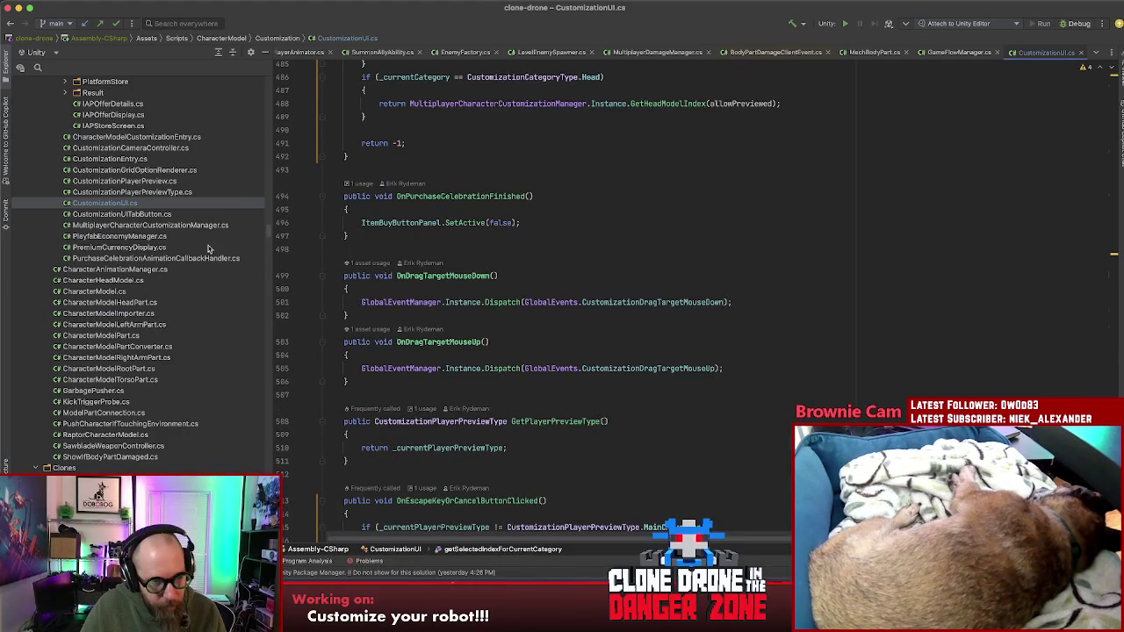
double_click(201, 226)
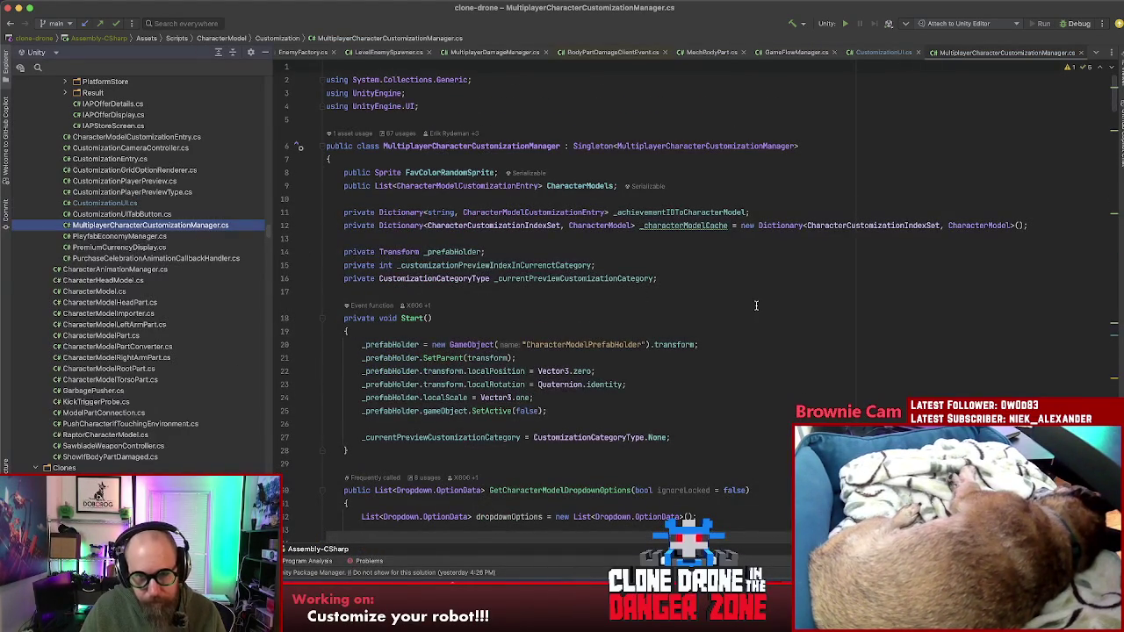
- Find usages of _currentPreviewCustomizationCategory and jump to the Head check at line 185
left_click(720, 278)
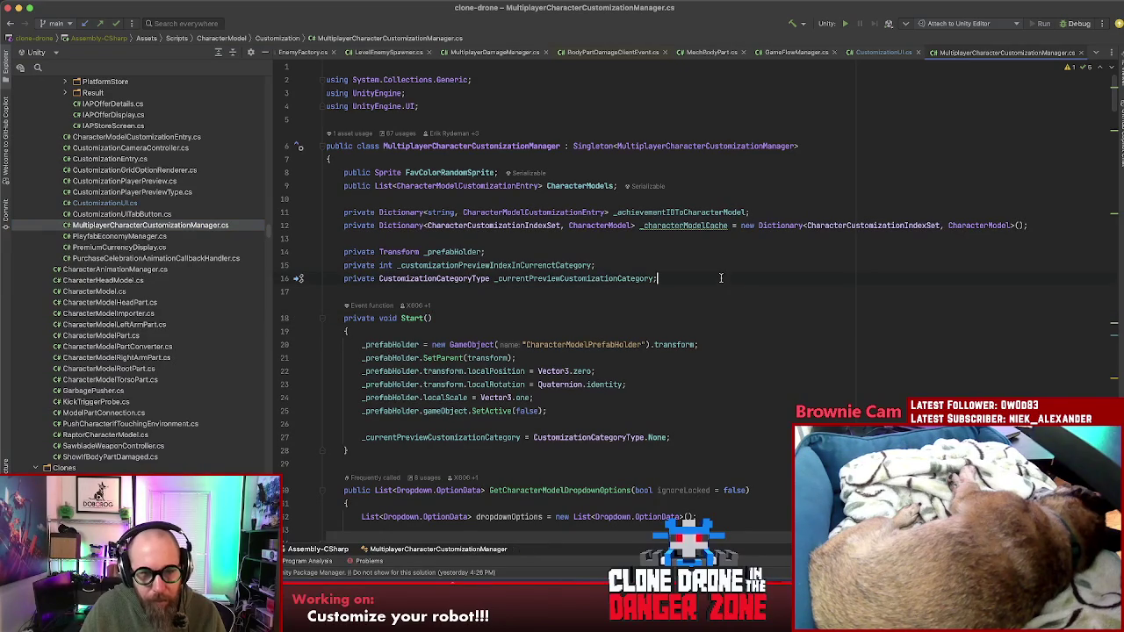
left_click(547, 278)
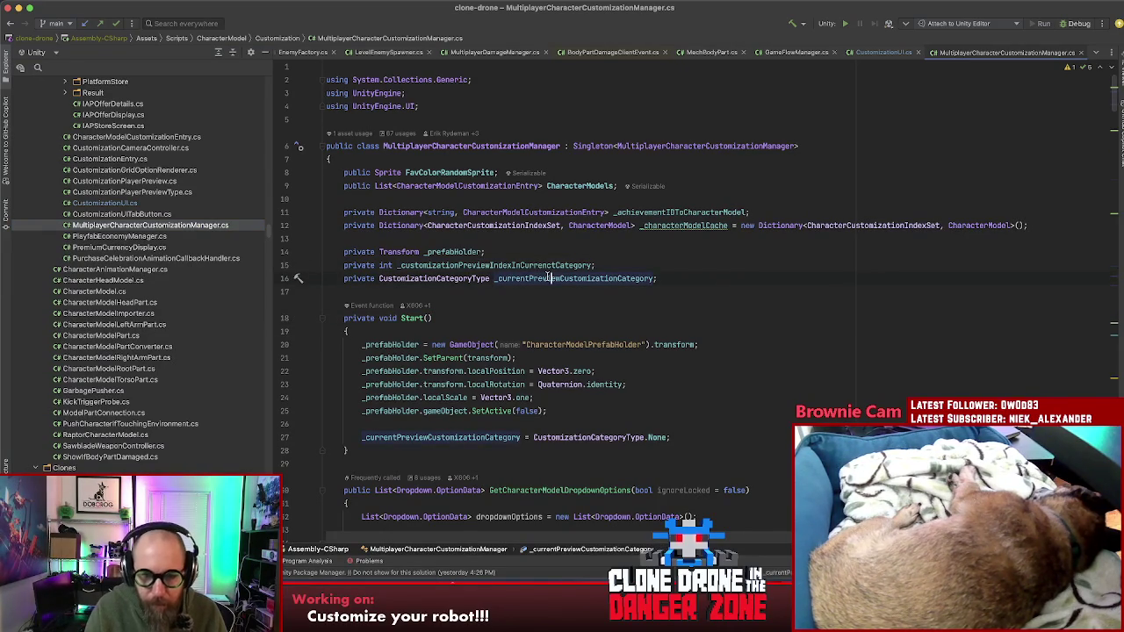
key("alt+F7")
double_click(369, 513)
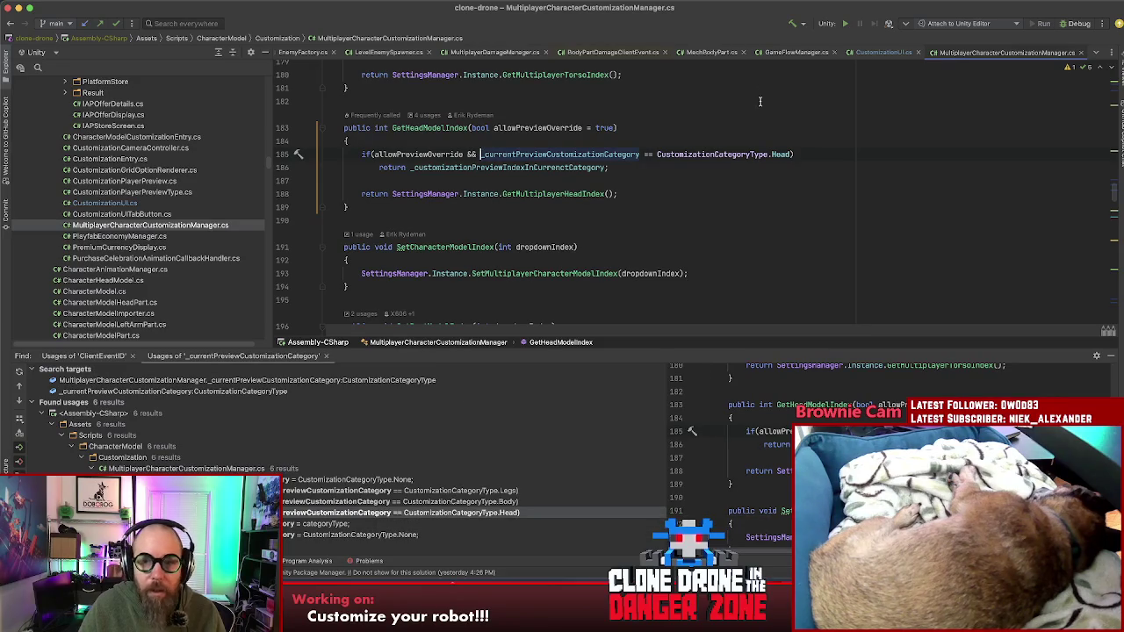
- Extend the Head condition with `|| _currentPreviewCustomizationCategory == CustomizationCategoryType.FullModel`
left_click(790, 151)
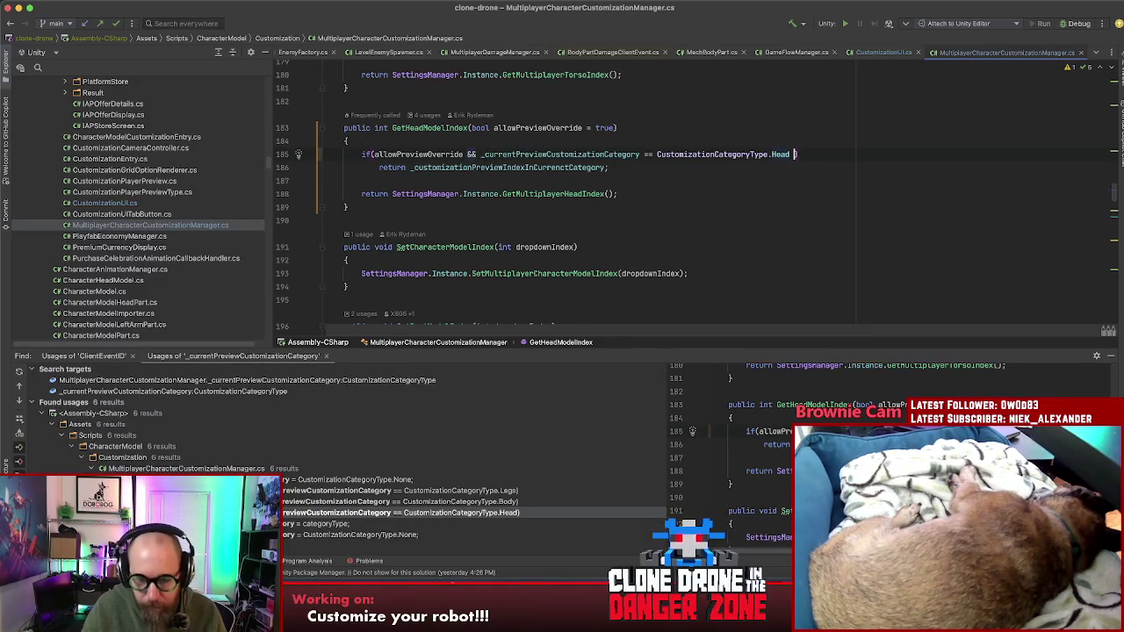
type("||")
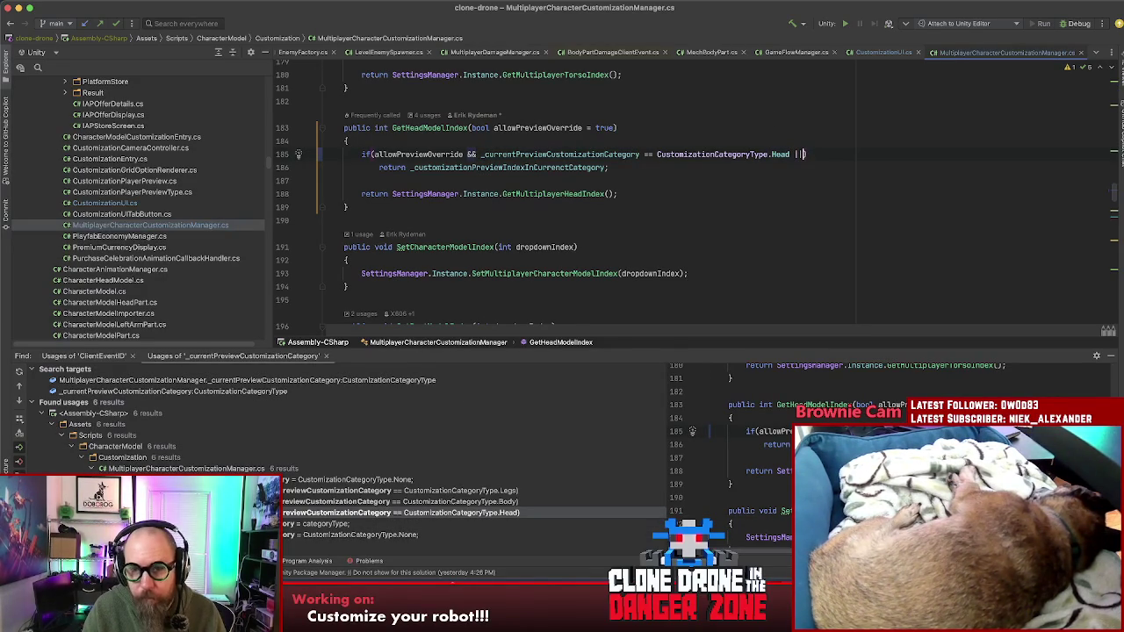
key("BackSpace")
key("BackSpace")
key("BackSpace")
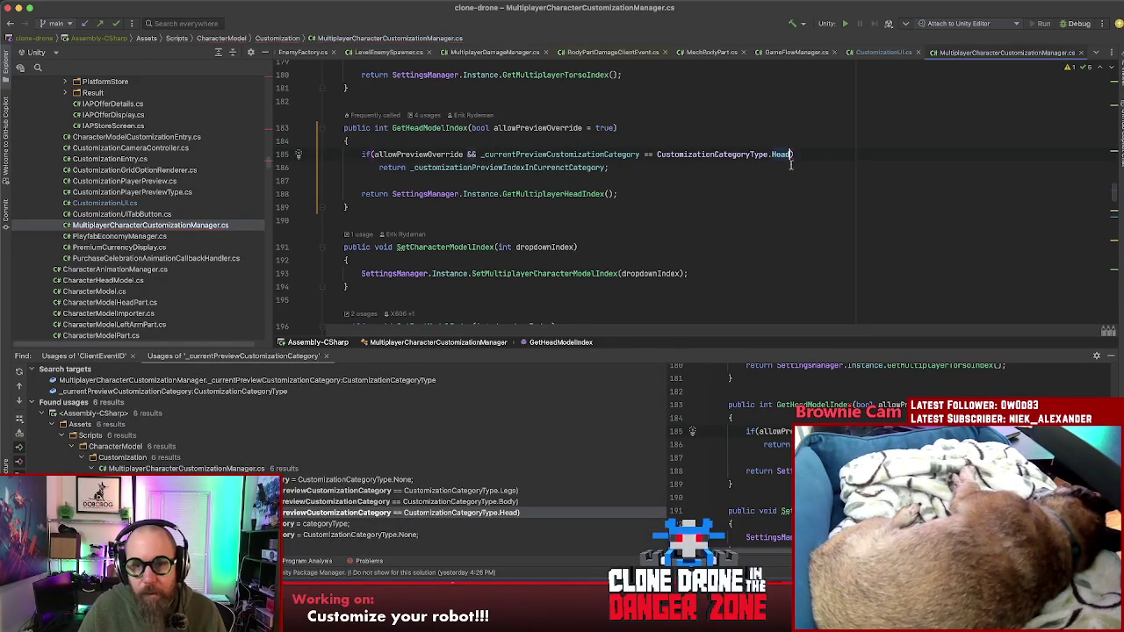
left_click(480, 155)
type("(")
left_click(827, 159)
type(")")
key("Left")
type("||")
key("Tab")
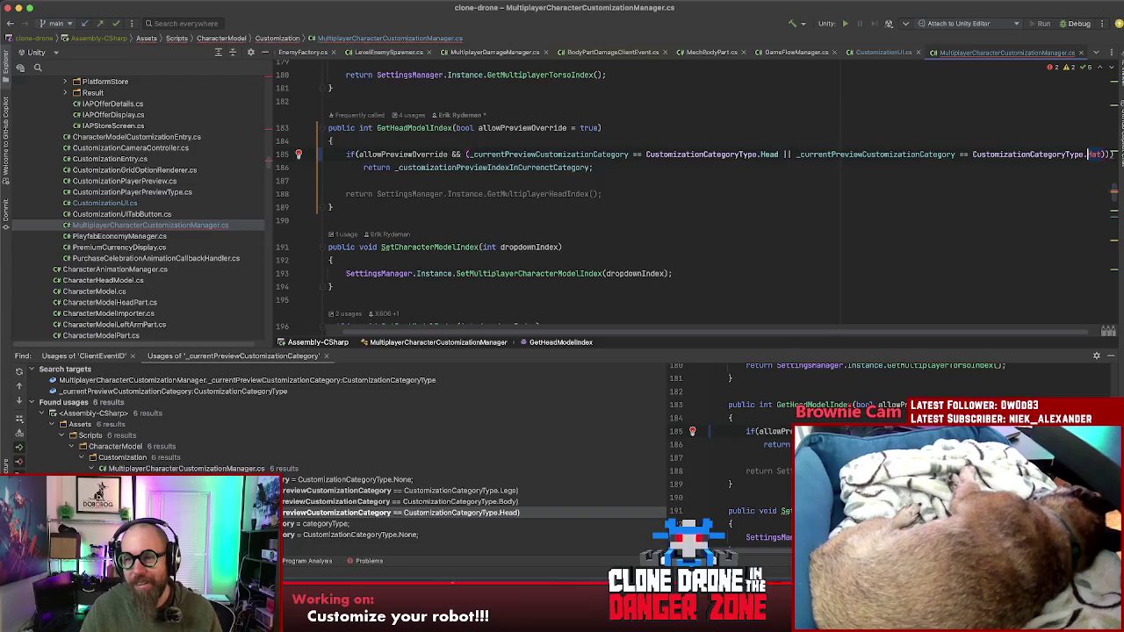
type("F")
key("Return")
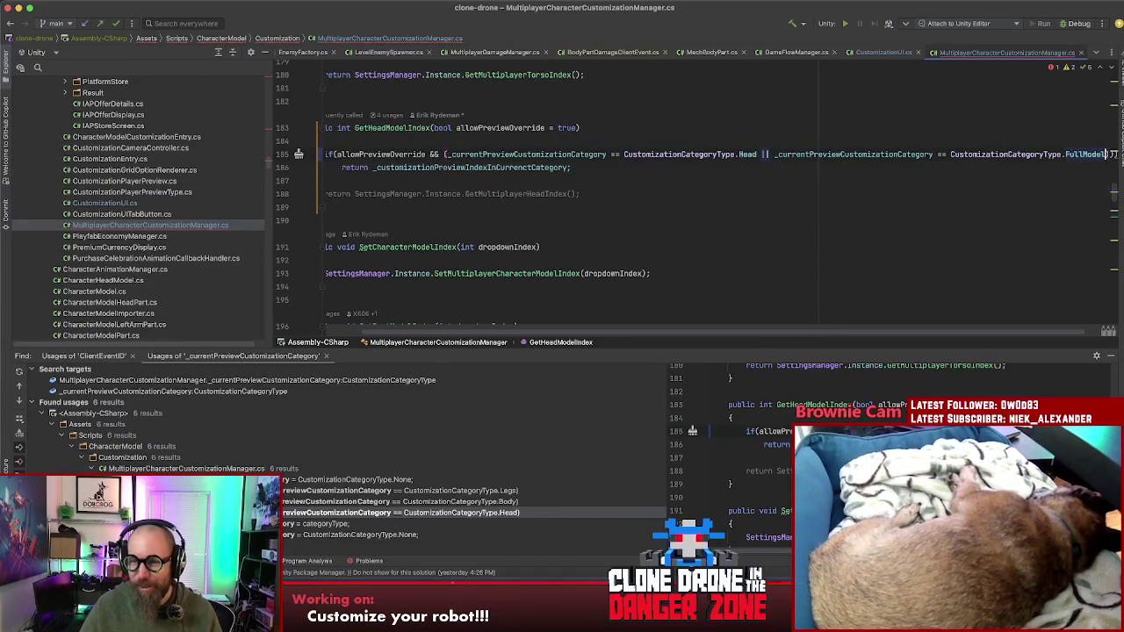
- Split the condition over two lines and wrap the return statement in braces
left_click(774, 153)
key("Return")
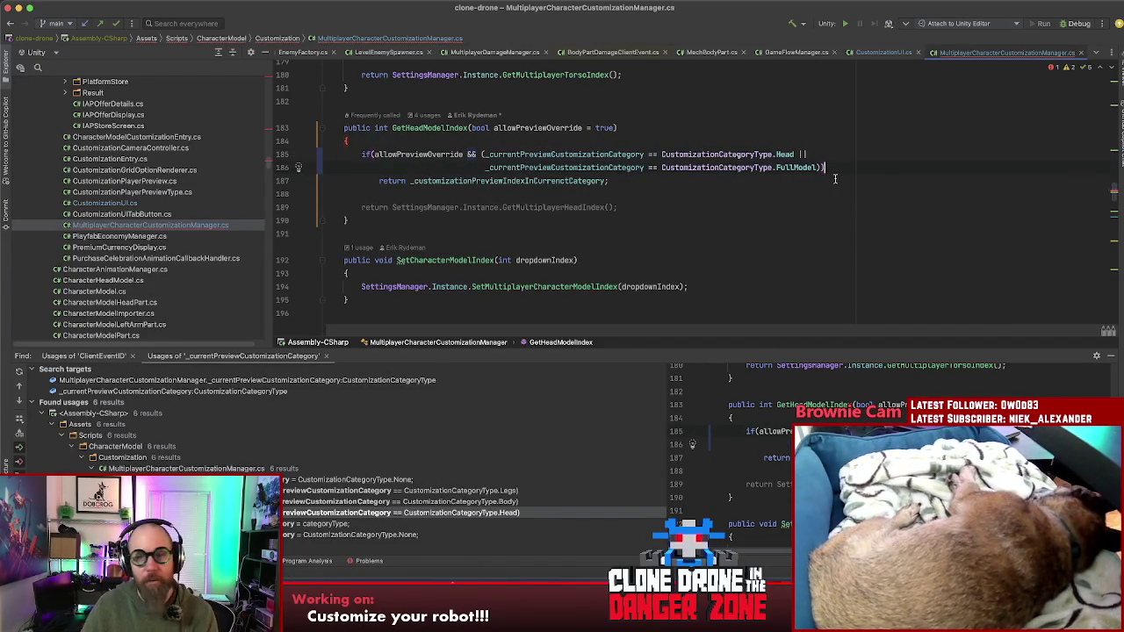
key("Left")
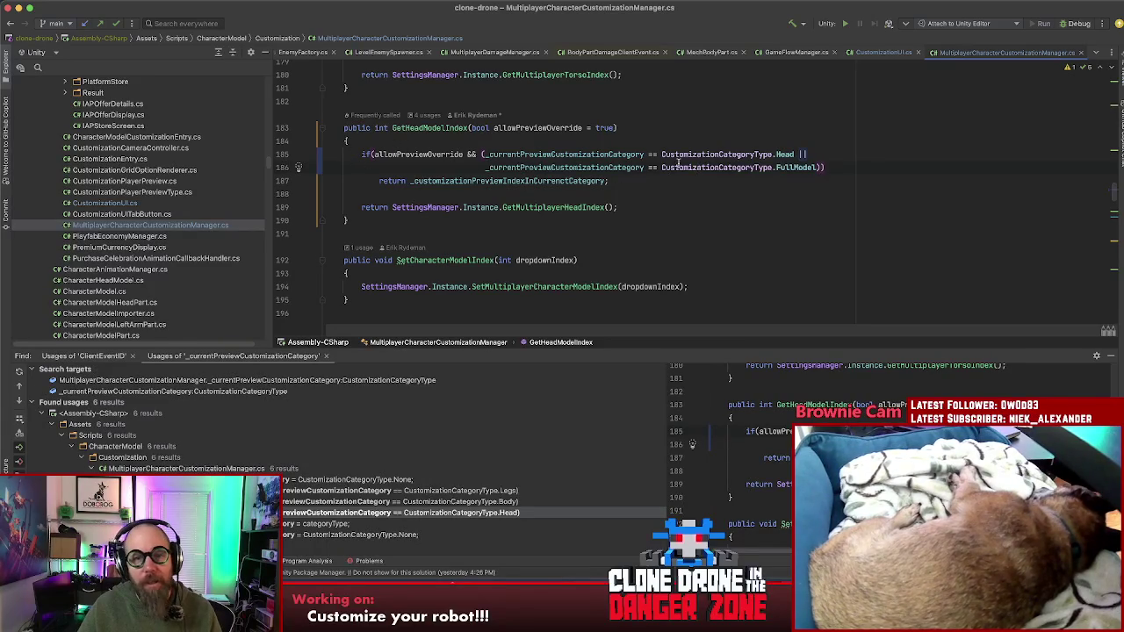
key("Return")
type("{")
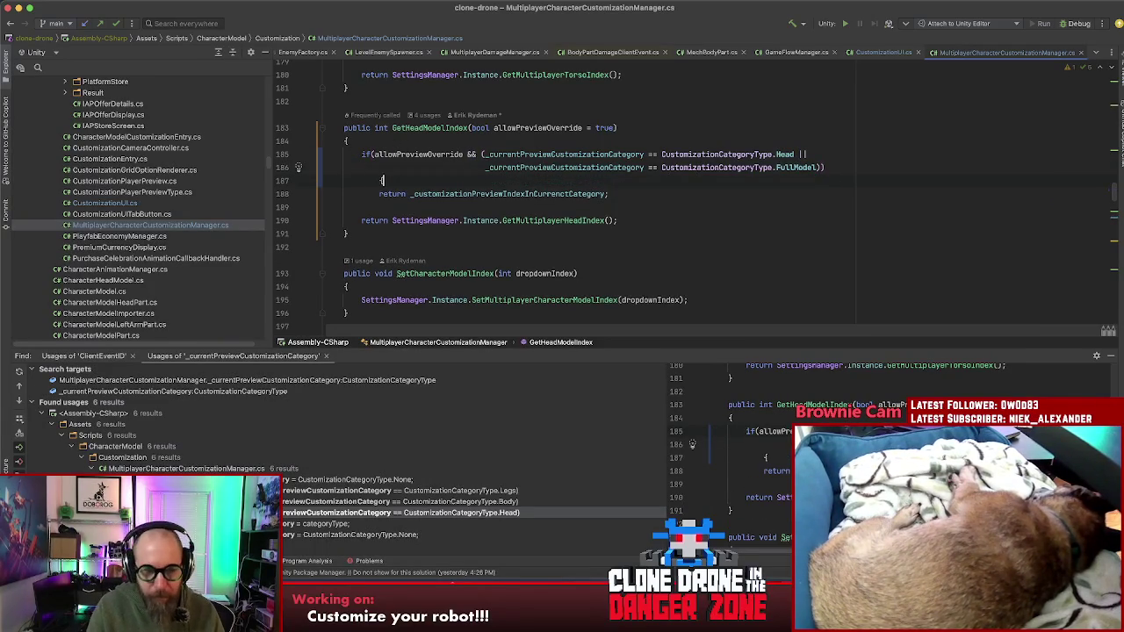
left_click(644, 193)
key("Return")
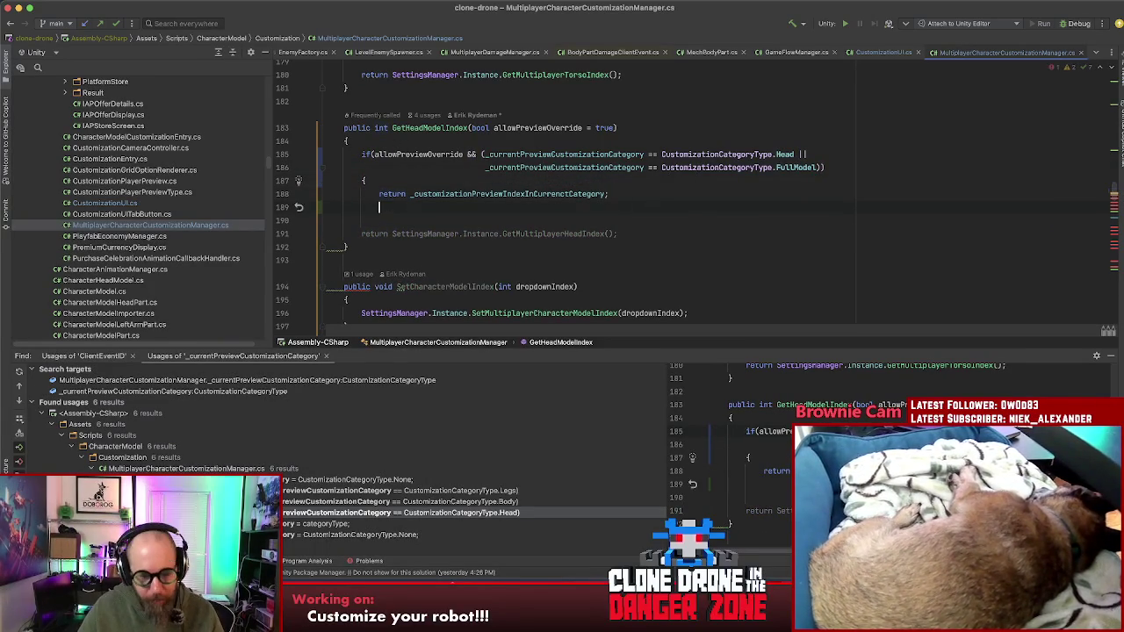
type("}")
left_click_drag(366, 207, 361, 154)
key("ctrl+c")
- Paste the Head block into GetTorsoModelIndex, switch Head to Body, and delete the old Body-only check
scroll(633, 229, "down", 4)
scroll(637, 230, "up", 6)
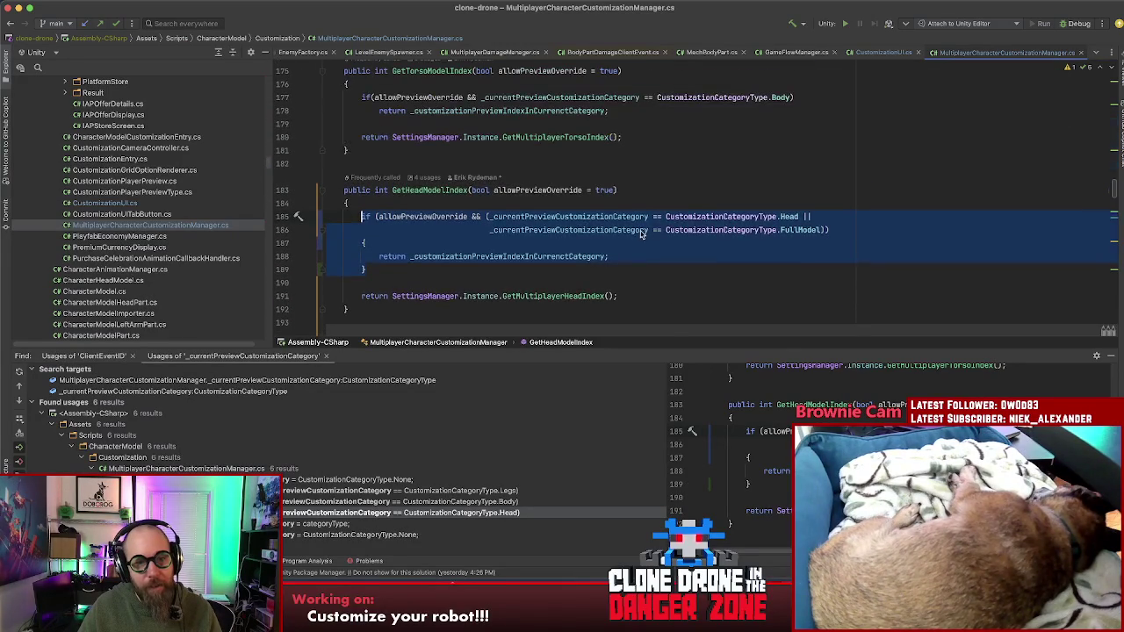
left_click(628, 111)
key("Return")
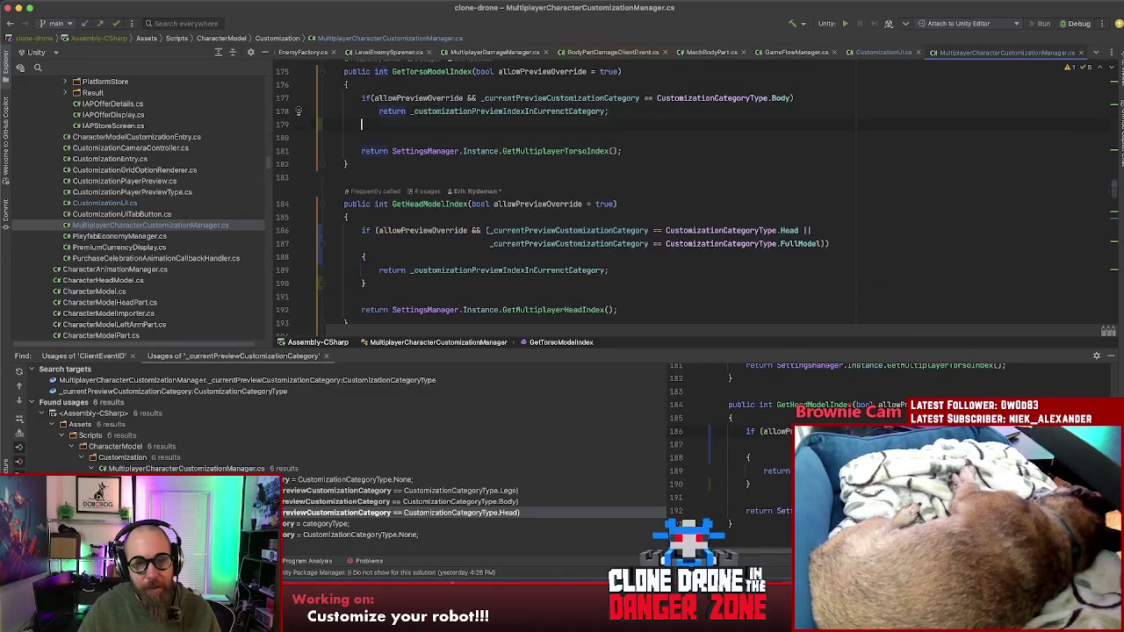
key("ctrl+v")
left_click(771, 100)
double_click(779, 98)
key("ctrl+c")
double_click(789, 124)
key("ctrl+v")
mouse_move(628, 110)
left_mouse_down()
mouse_move(347, 91)
mouse_move(404, 159)
left_mouse_up()
key("BackSpace")
- Paste the torso block into GetRootModelIndex, switch Body to Legs, and delete the old Legs-only check
scroll(492, 175, "up", 6)
key("ctrl+c")
left_click(728, 173)
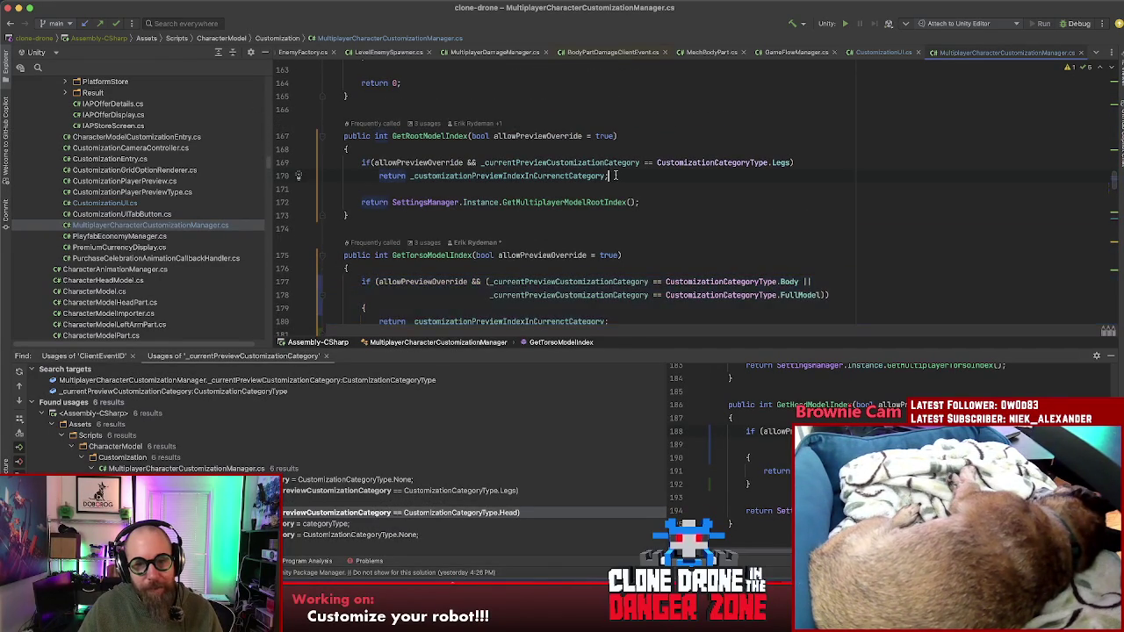
key("Return")
key("ctrl+v")
double_click(781, 163)
key("ctrl+c")
double_click(789, 189)
key("ctrl+v")
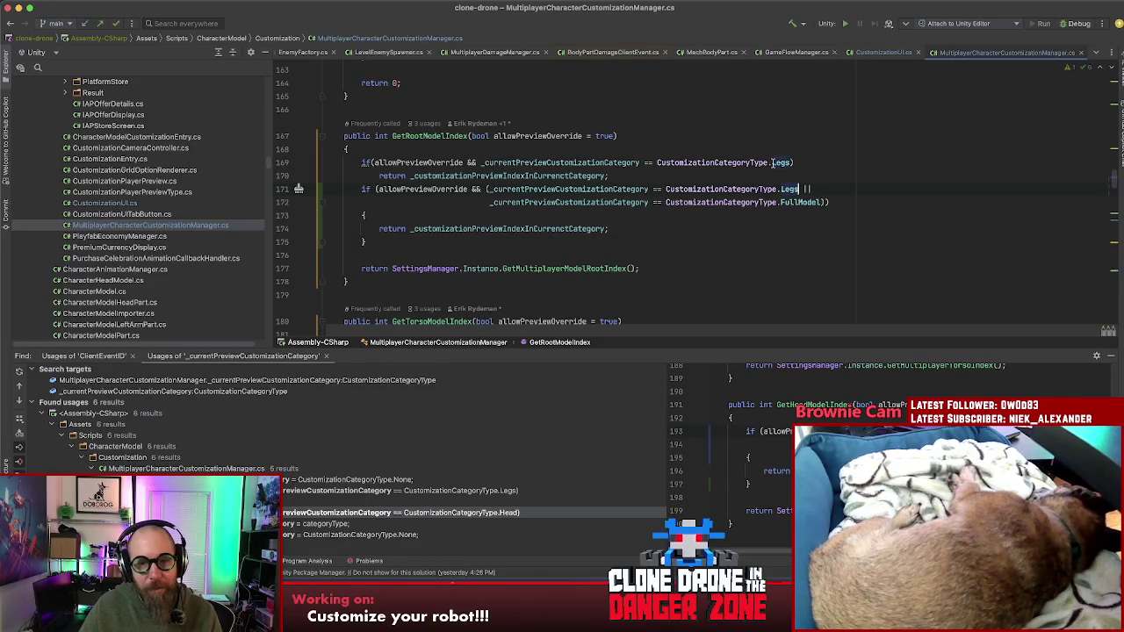
left_click_drag(609, 175, 326, 162)
key("BackSpace")
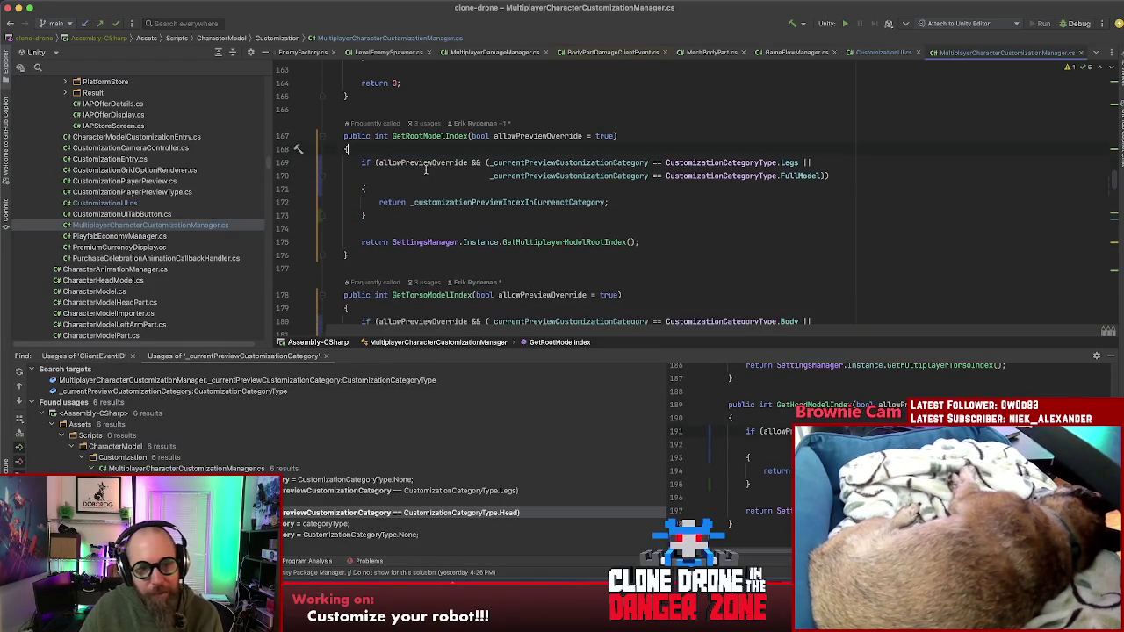
- Wrap the GetRootModelIndex return statement in braces
key("Down")
key("Down")
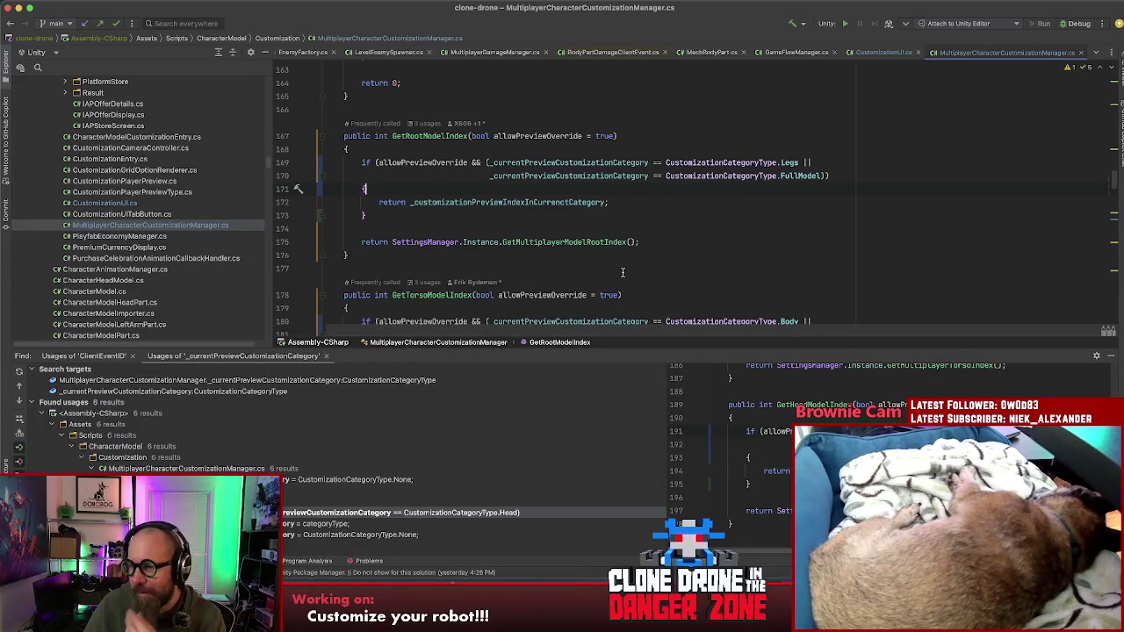
left_click(622, 270)
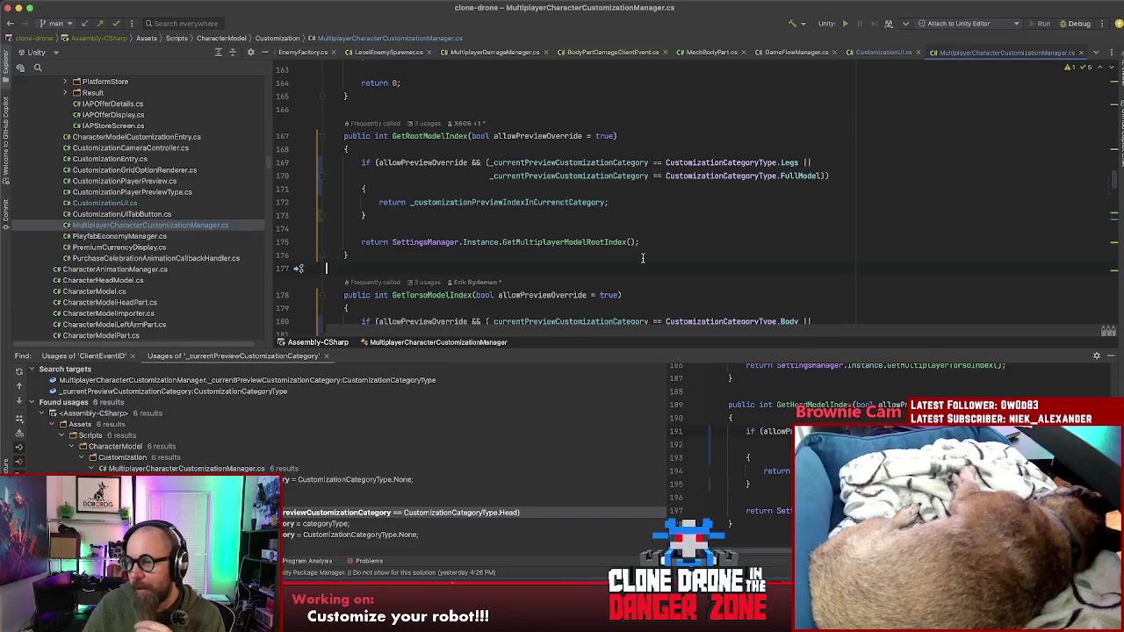
left_click(652, 202)
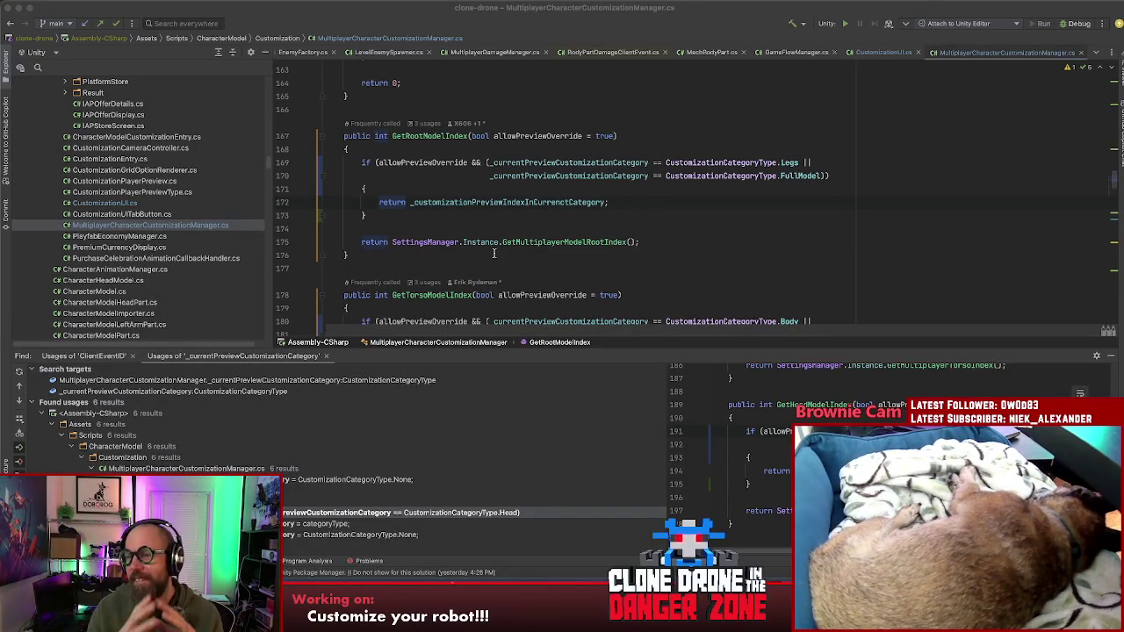
- Switch to Unity, let the edited scripts reimport, and start Play mode
key("super+Tab")
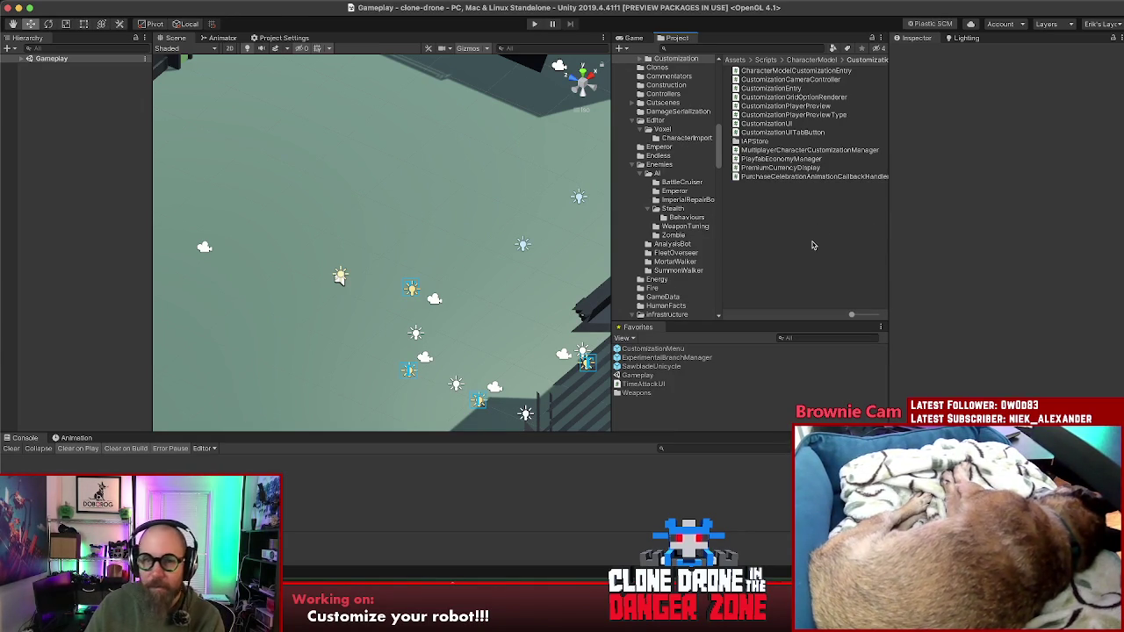
left_click(531, 25)
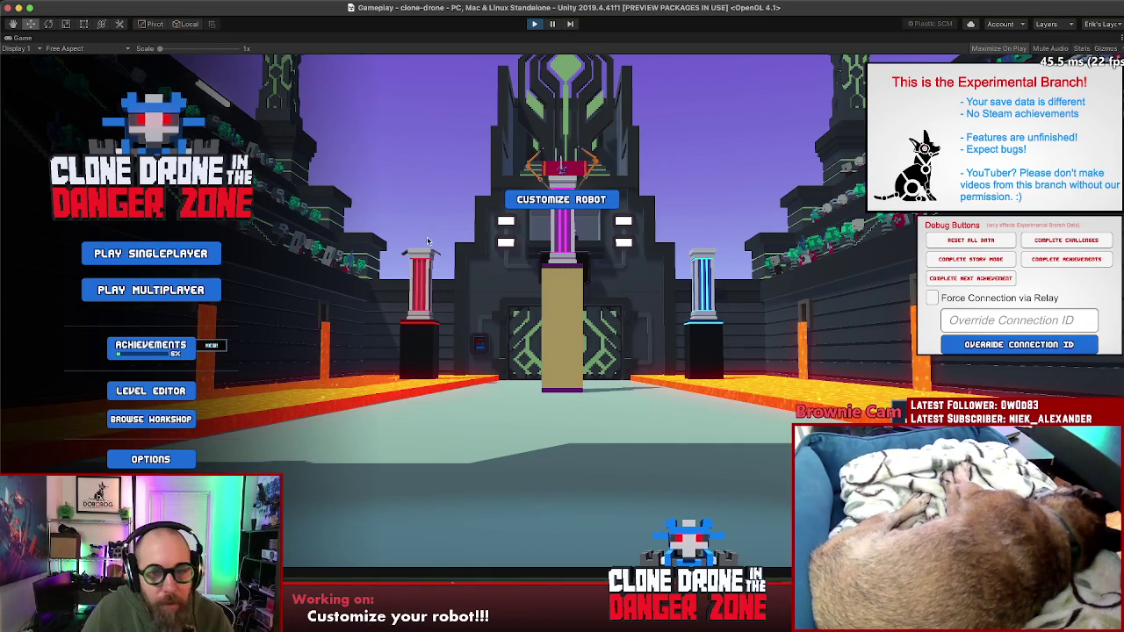
- Choose Customize Robot on the Clone Drone main menu
left_click(561, 200)
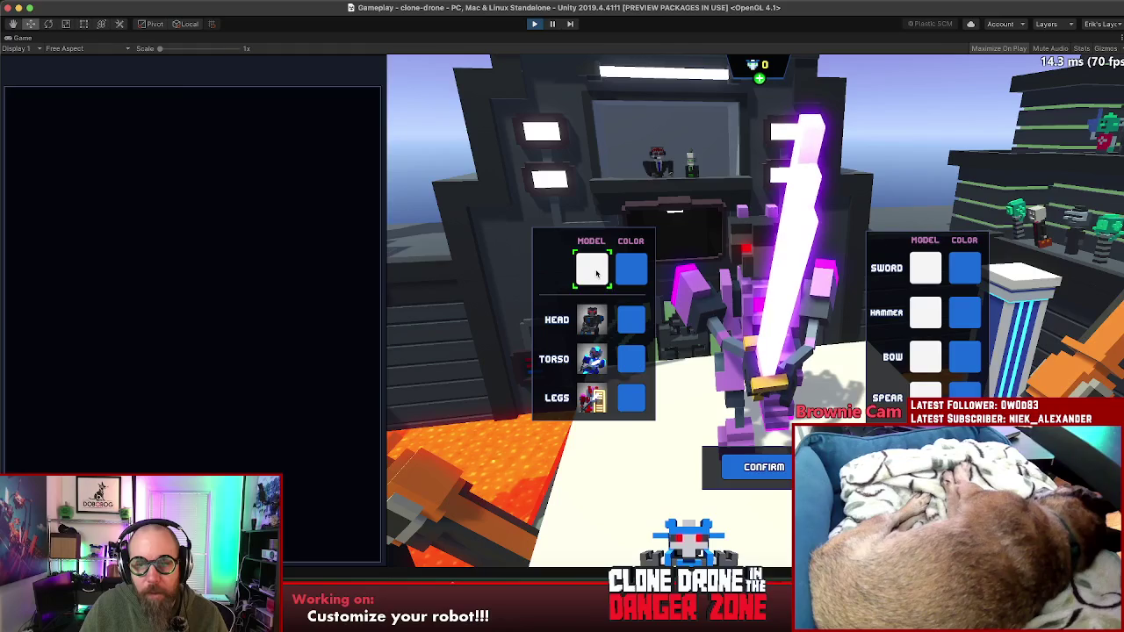
- Equip Bow 2, preview Bow 4, Cowboy and Hammer 1, then return to Bow 2
left_click(595, 273)
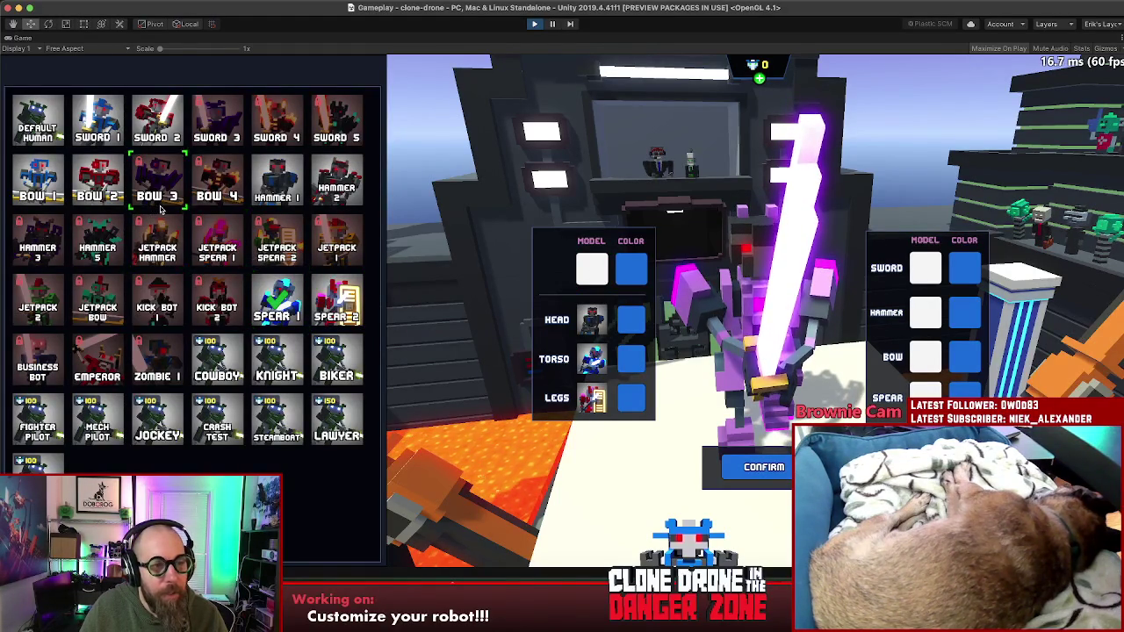
left_click(96, 184)
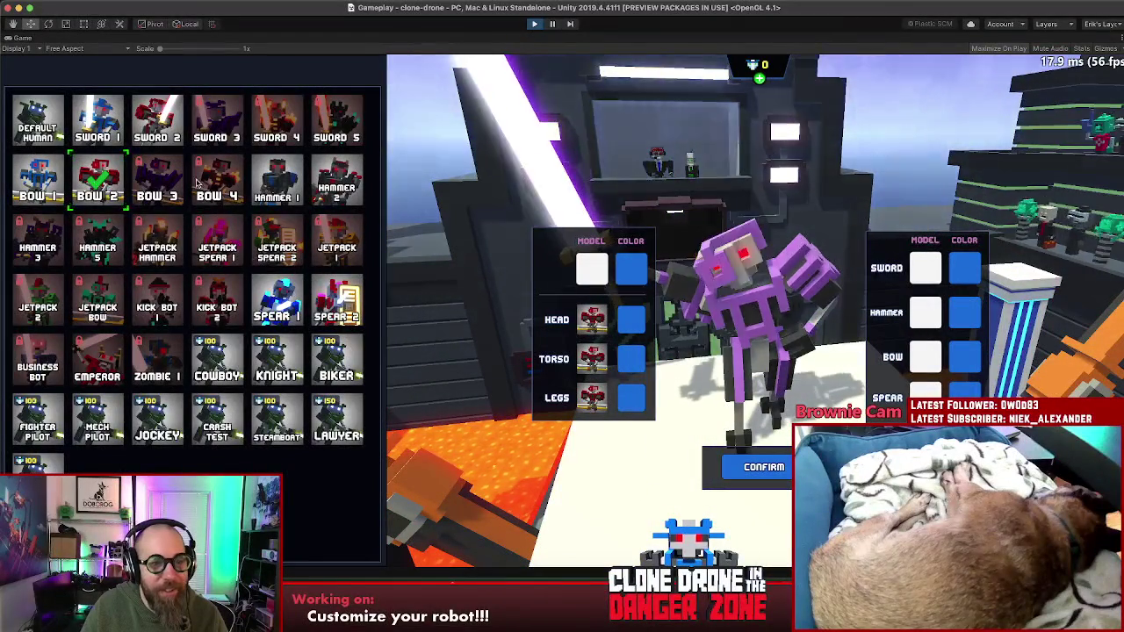
left_click(227, 187)
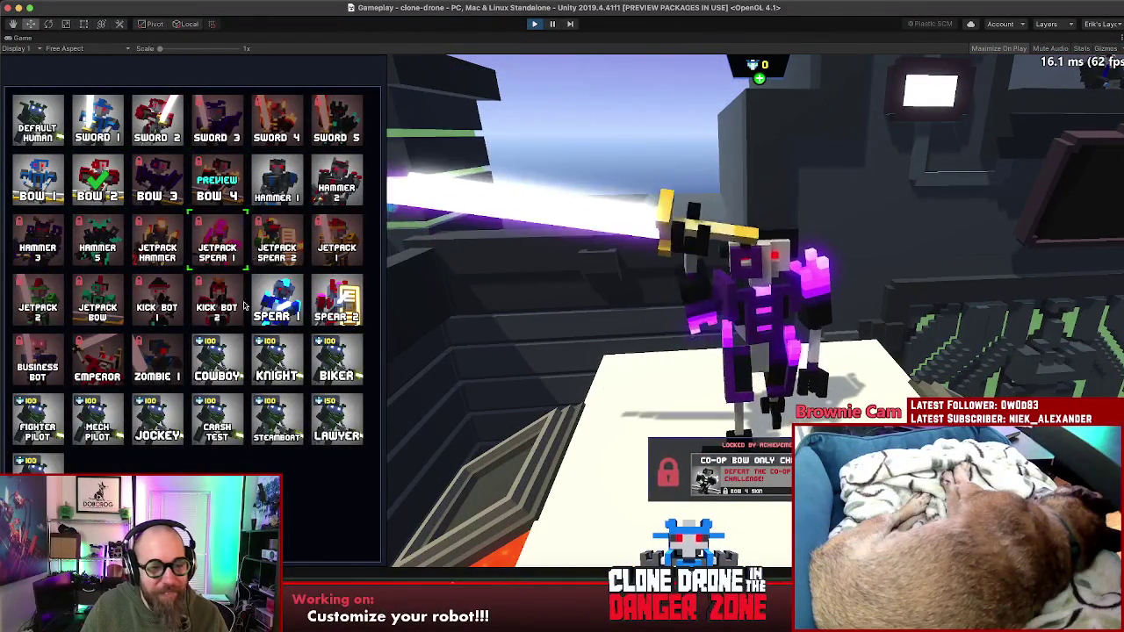
left_click(222, 356)
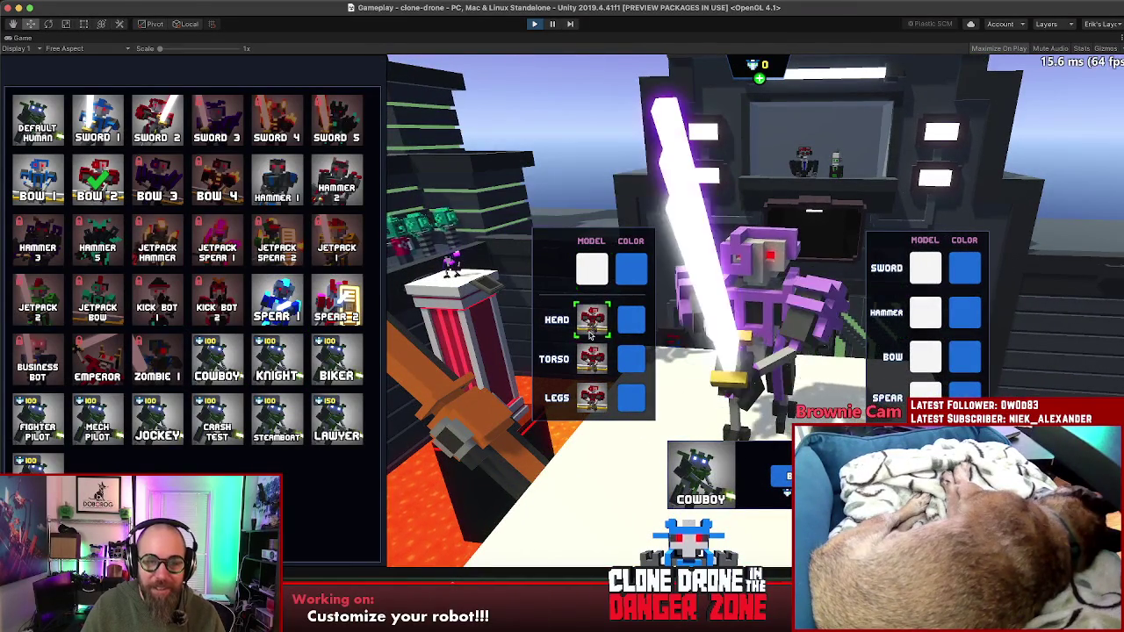
left_click(263, 180)
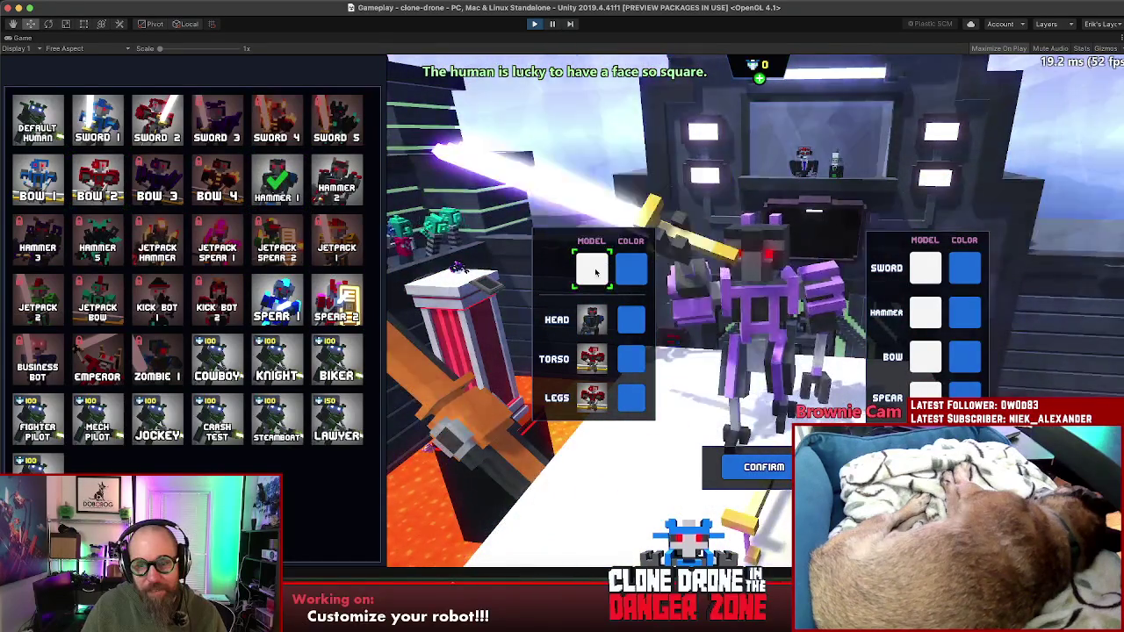
left_click(597, 274)
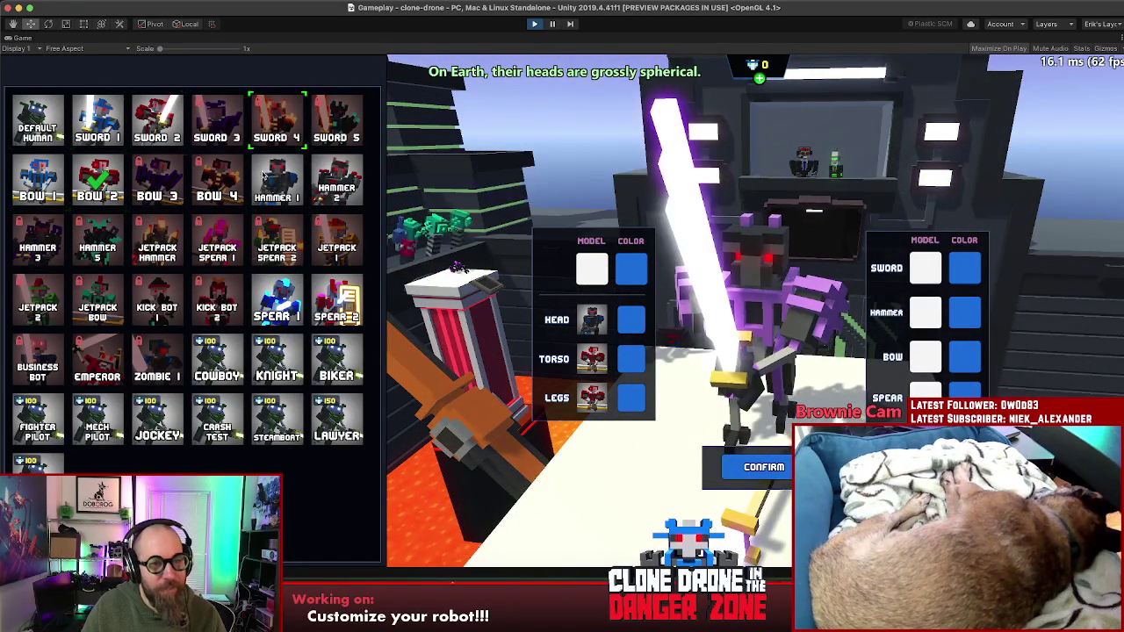
- Preview the Knight, Biker, Cowboy, Crash Test, Steamboat and Lawyer full-model skins
left_click(277, 356)
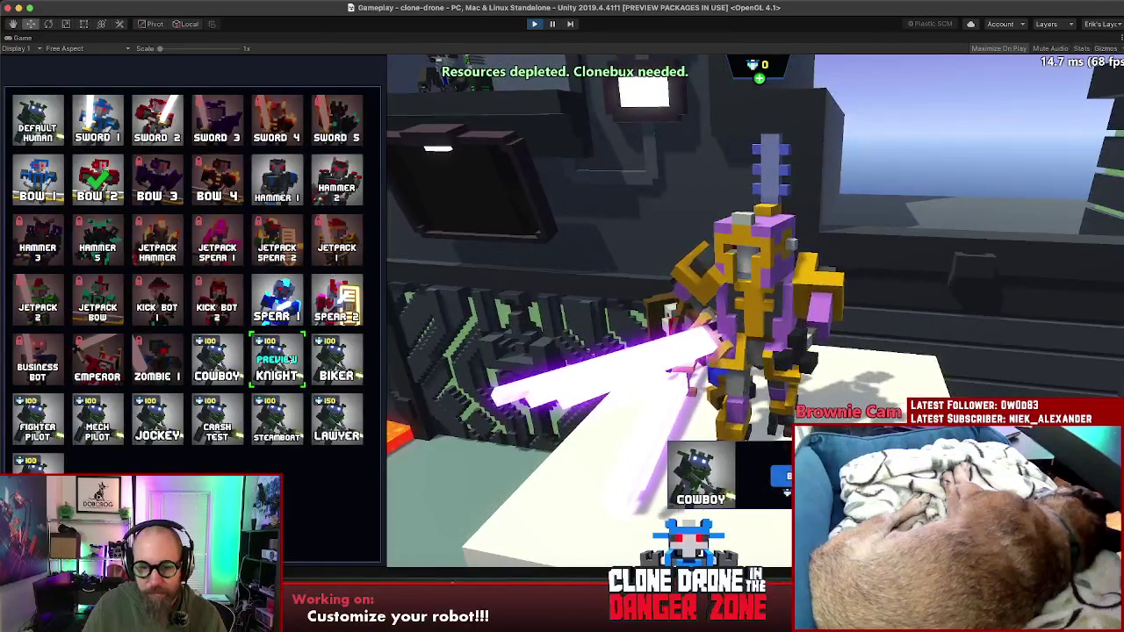
left_click(350, 360)
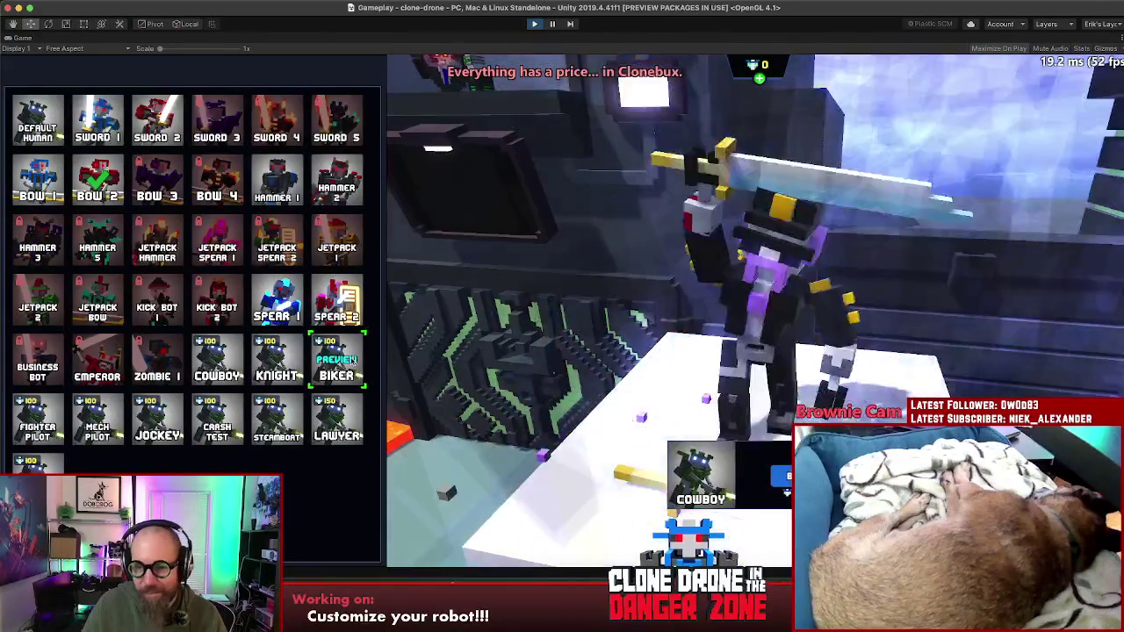
left_click(218, 360)
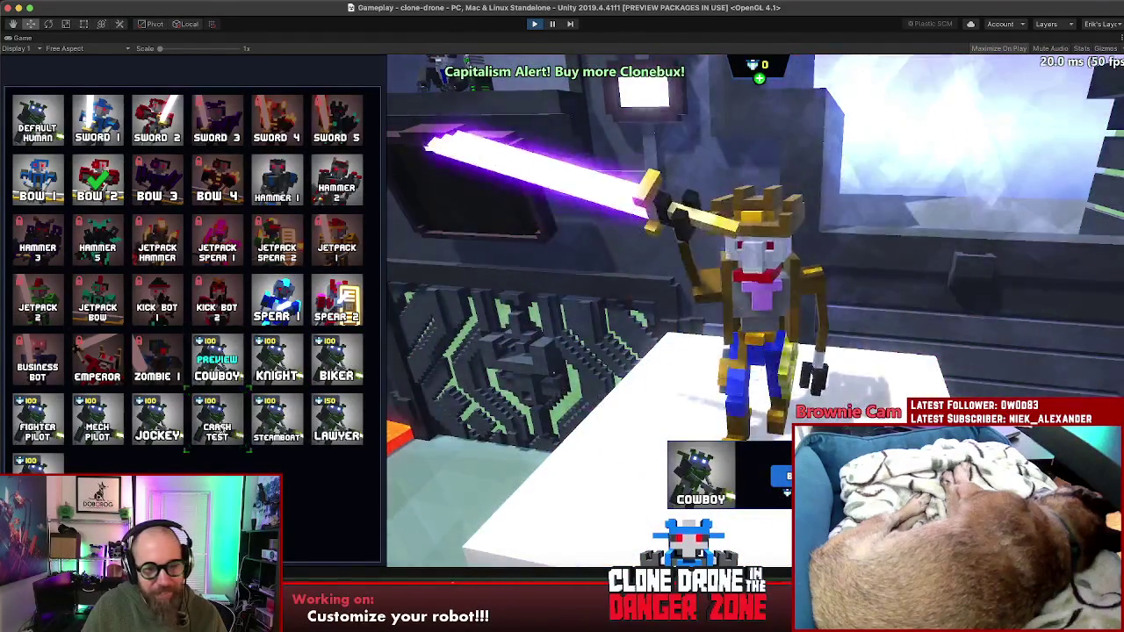
left_click(220, 421)
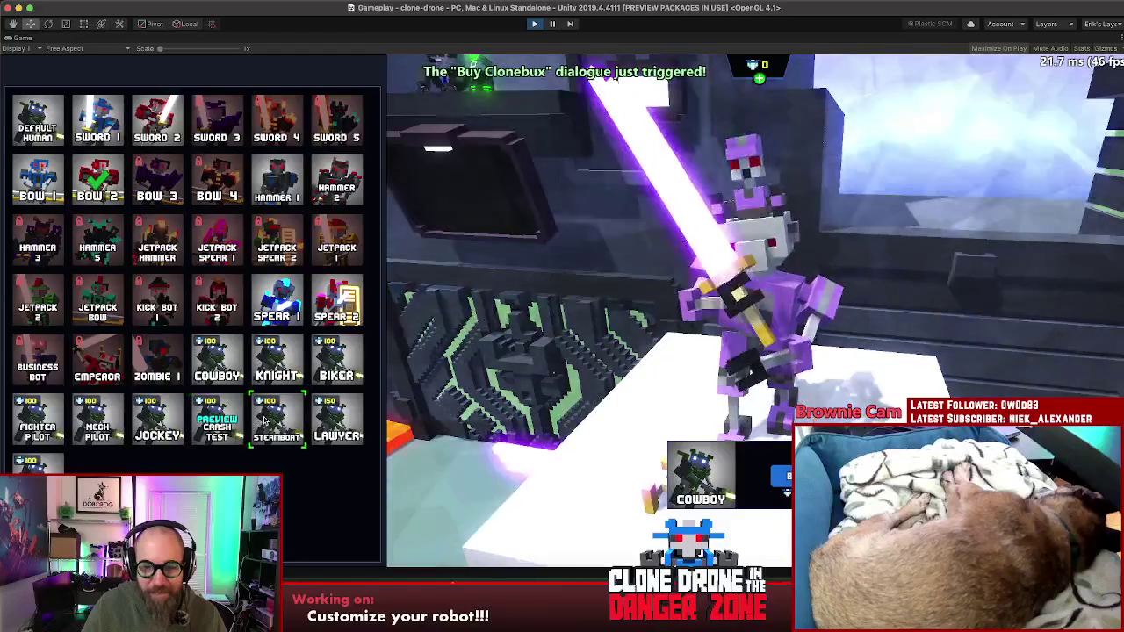
left_click(263, 424)
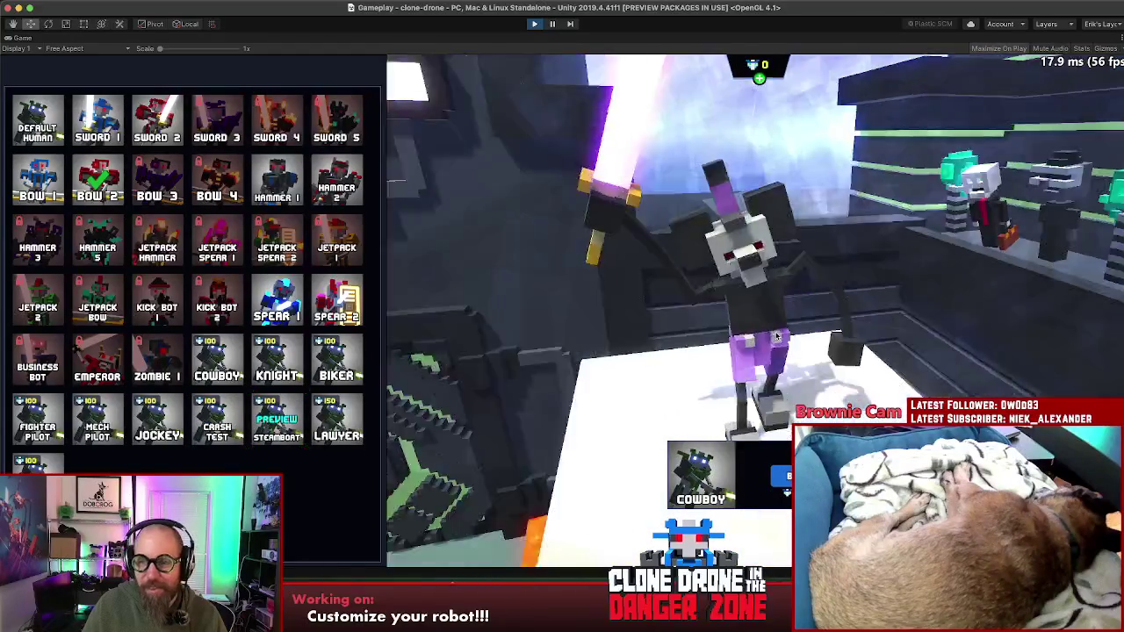
left_click_drag(776, 336, 1006, 290)
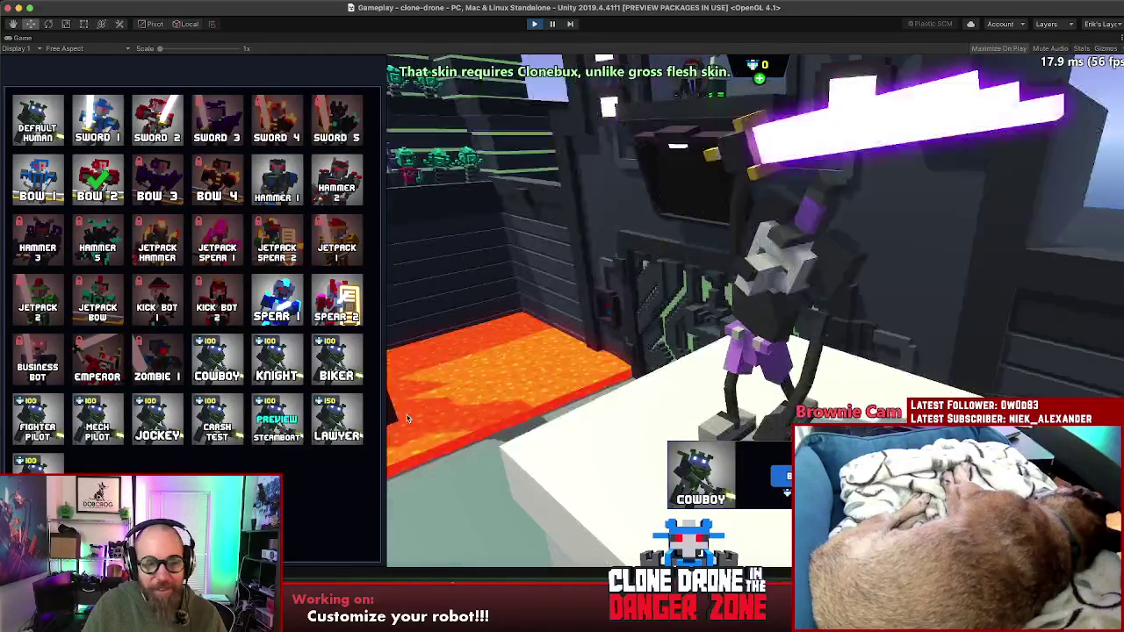
left_click(339, 425)
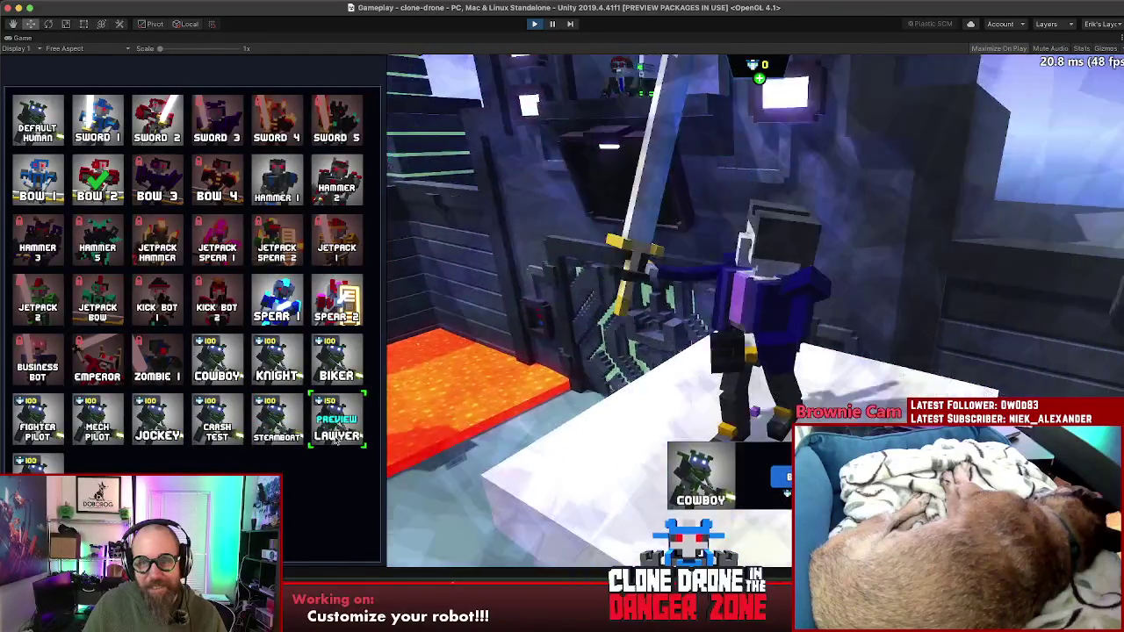